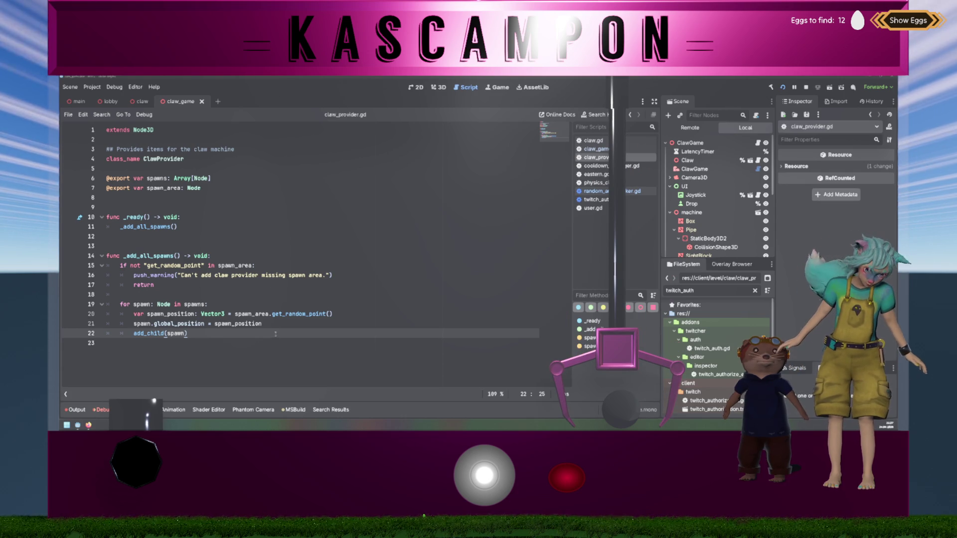
# Switch to the main scene while checking claw_provider.gd's global_position and _add_all_spawns lines
pyautogui.click(308, 325)
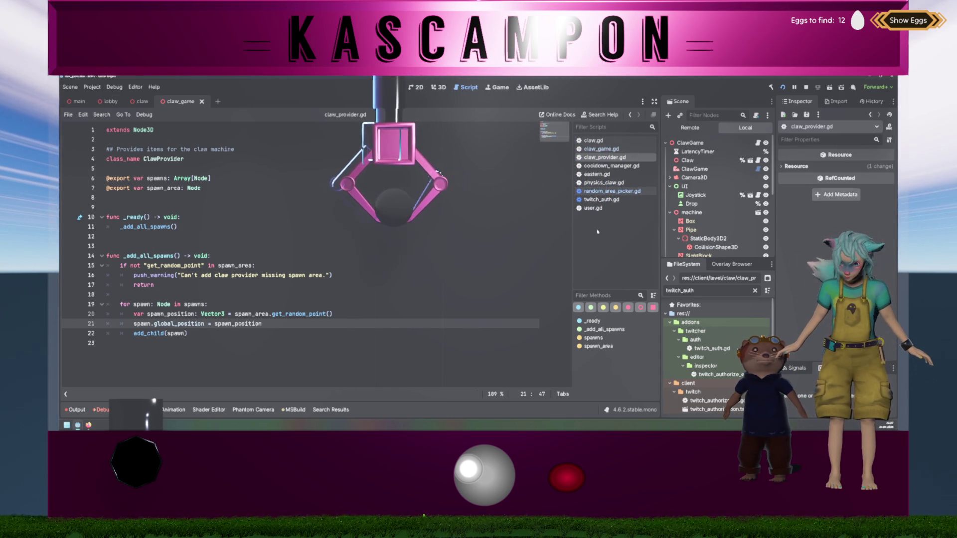
pyautogui.click(76, 101)
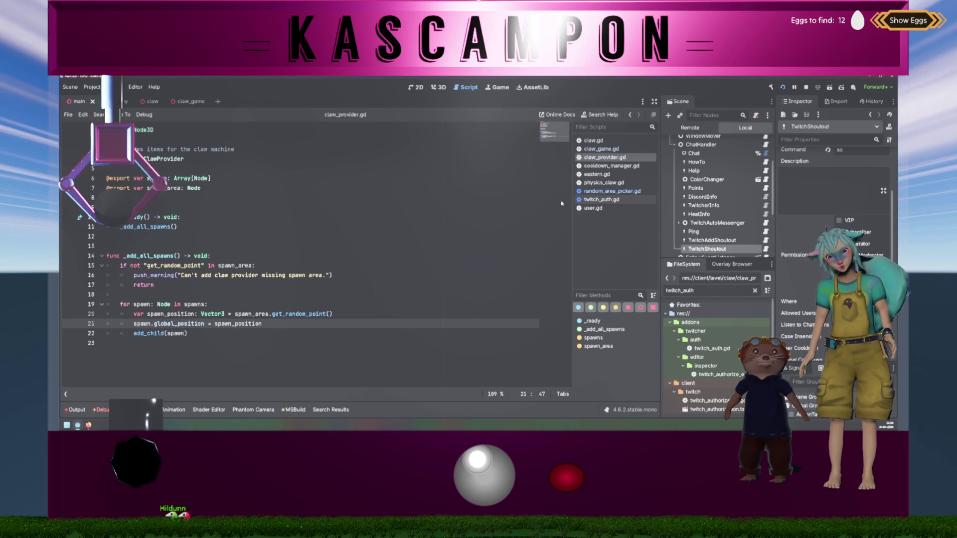
pyautogui.click(461, 225)
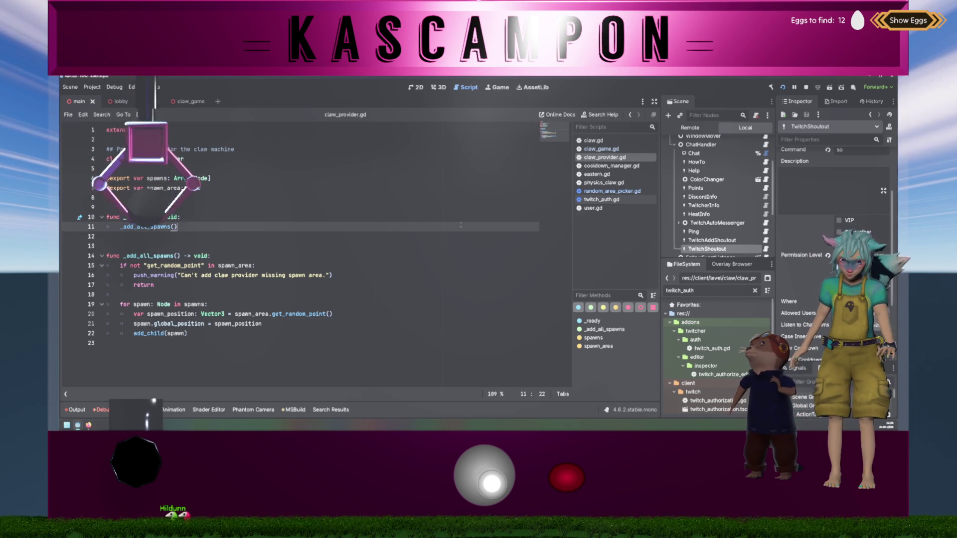
# Quick-open joystick.gd and scroll down to its _set_controlled_user function
pyautogui.hotkey('shift', 'alt', 'o')
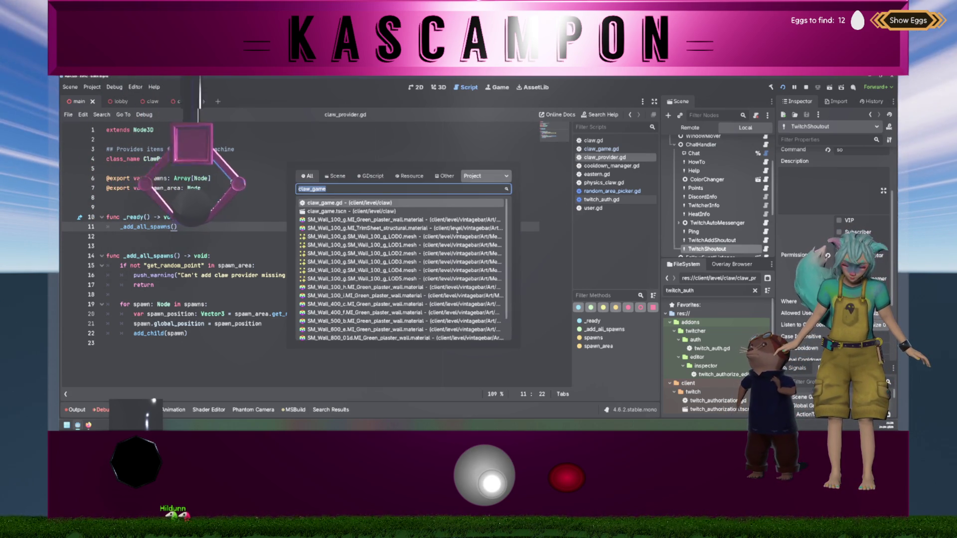
pyautogui.write('joystick')
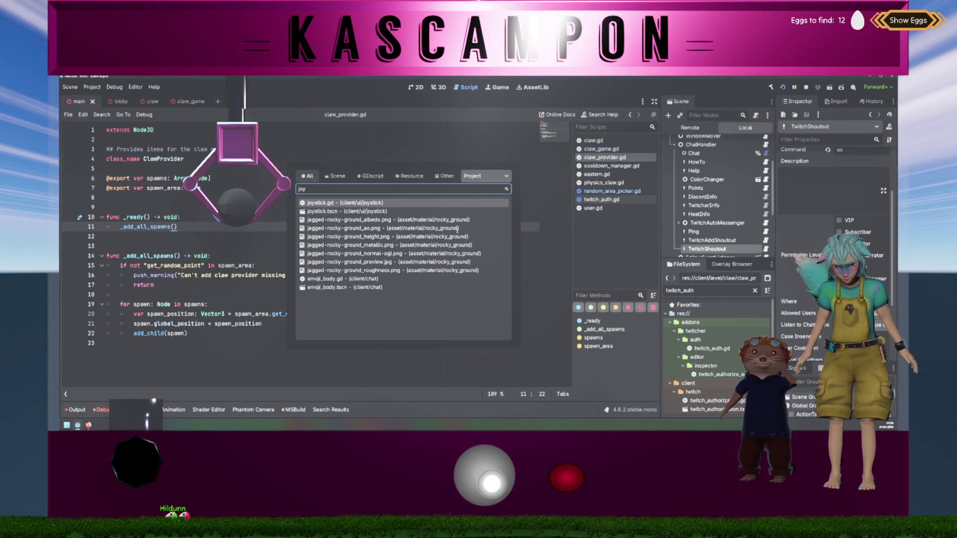
pyautogui.press('Return')
pyautogui.scroll(-4, 457, 231)
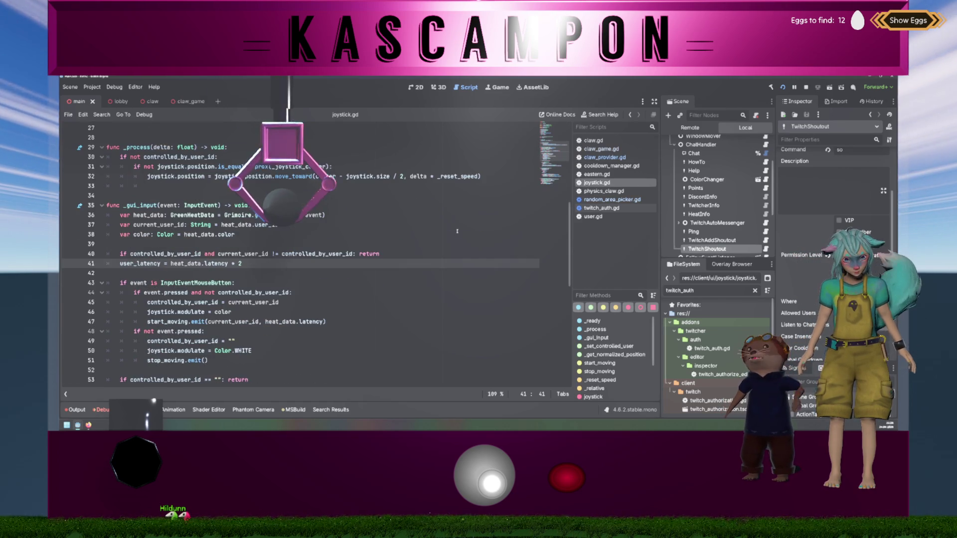
pyautogui.scroll(-9, 460, 233)
pyautogui.click(261, 257)
pyautogui.scroll(-2, 261, 257)
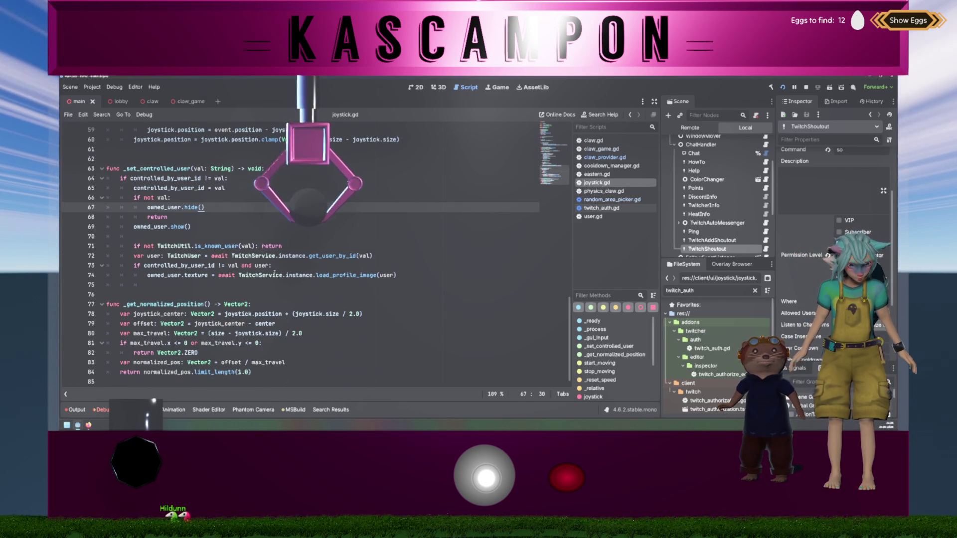
# Inspect the is_known_user, get_user_by_id and controlled_by_user_id checks on lines 71–74
pyautogui.click(282, 246)
pyautogui.moveTo(282, 246); pyautogui.dragTo(120, 246)
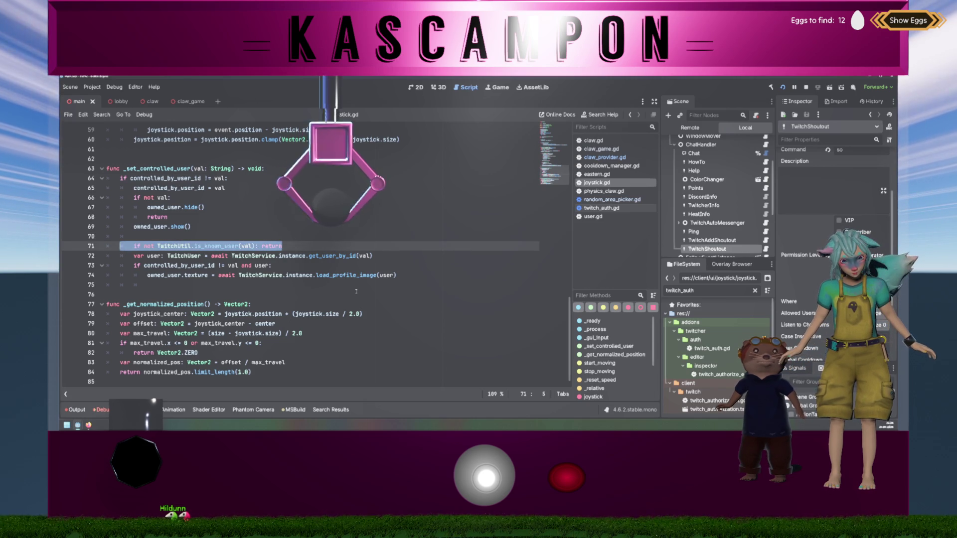
pyautogui.doubleClick(246, 246)
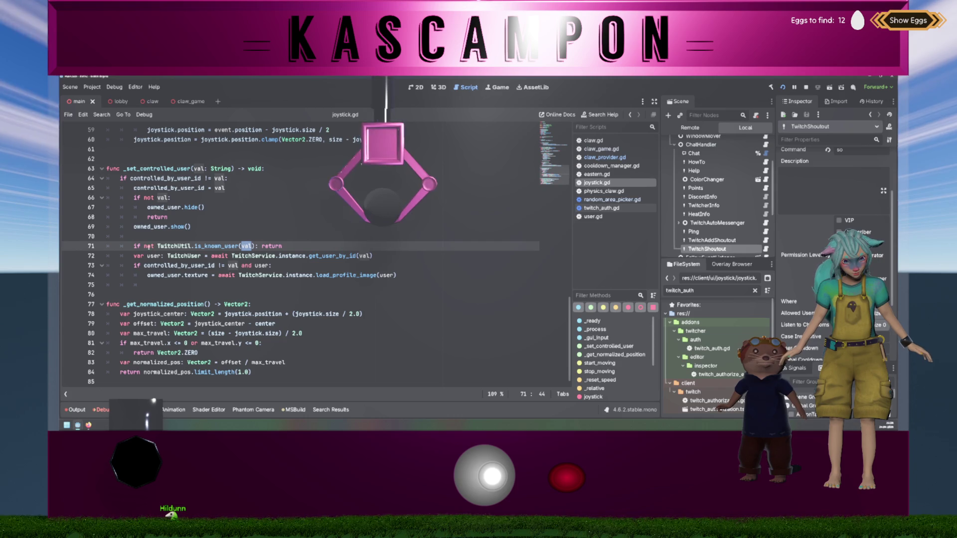
pyautogui.click(332, 255)
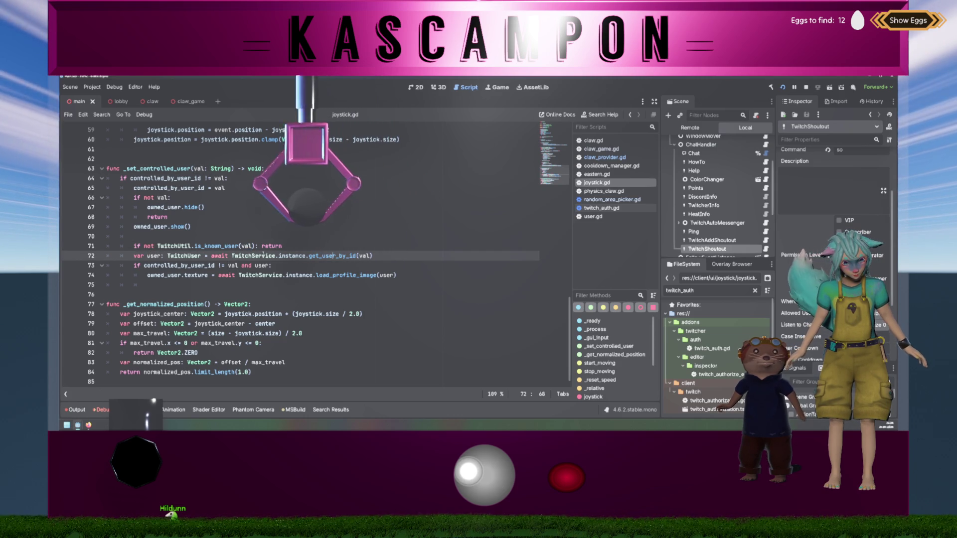
pyautogui.click(227, 266)
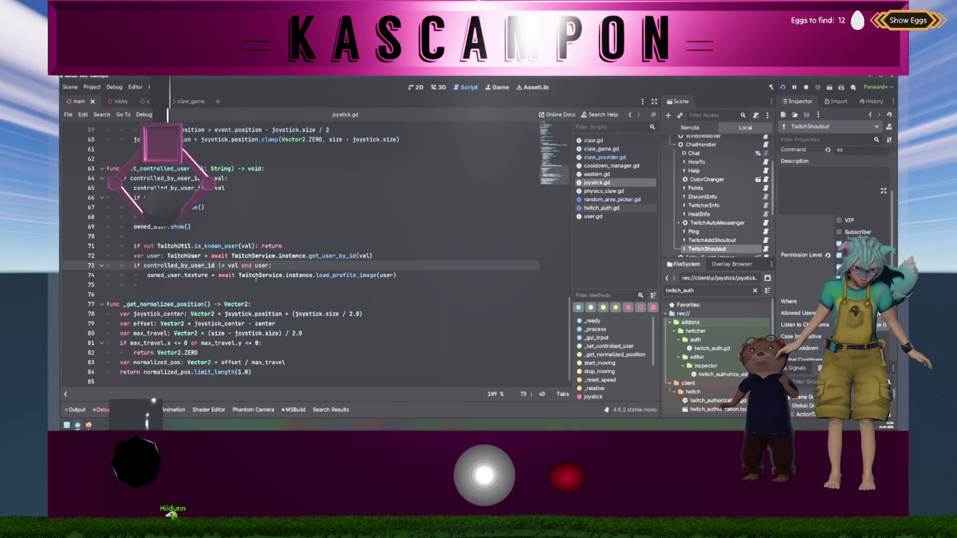
pyautogui.click(207, 275)
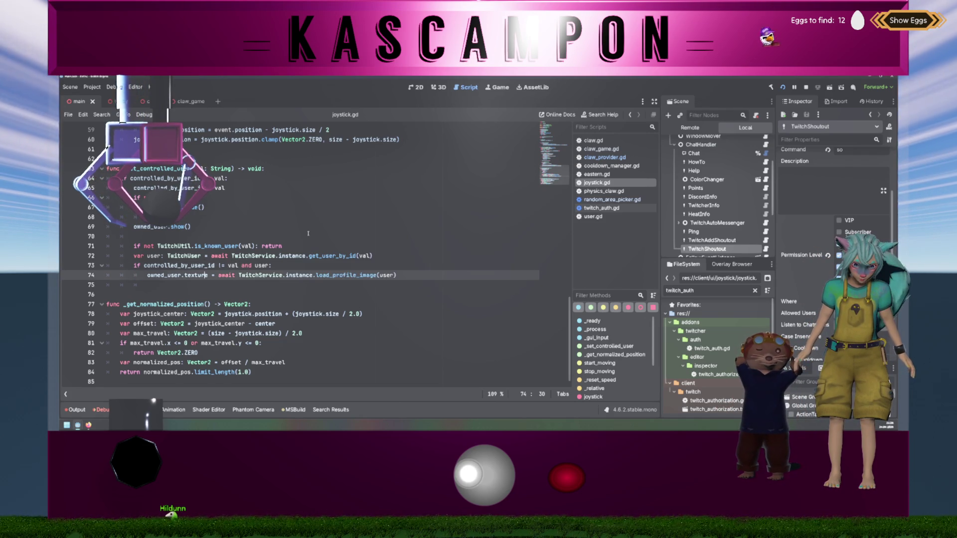
pyautogui.scroll(2, 307, 233)
pyautogui.scroll(10, 308, 234)
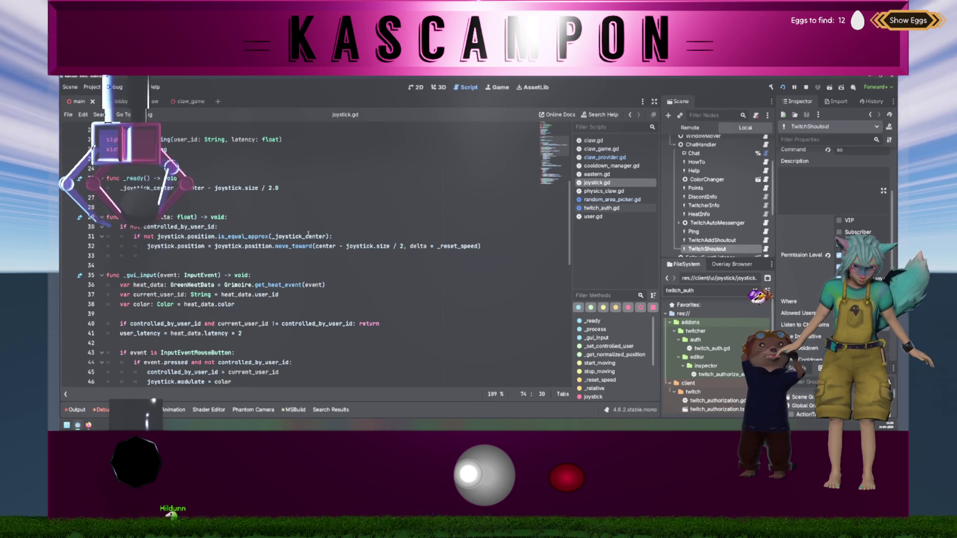
pyautogui.scroll(8, 308, 233)
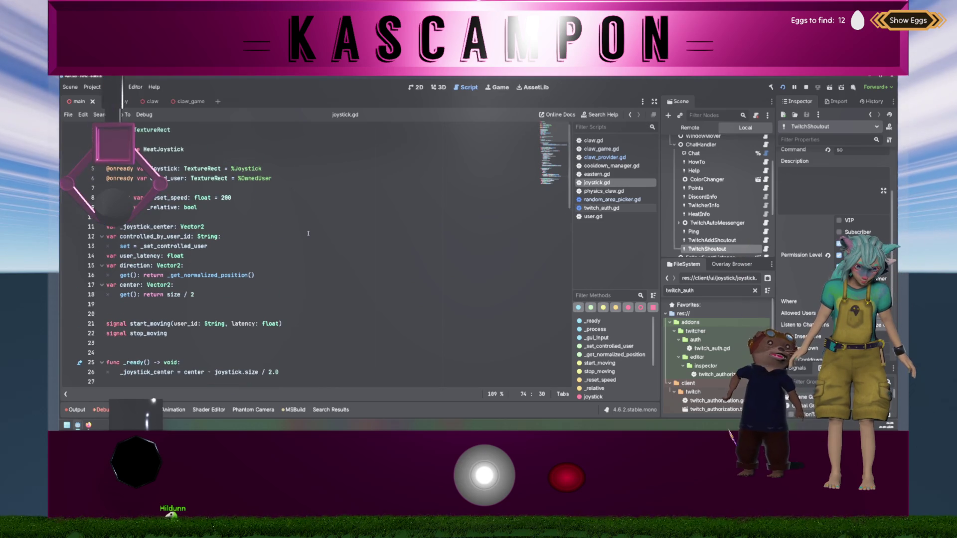
pyautogui.scroll(-10, 308, 233)
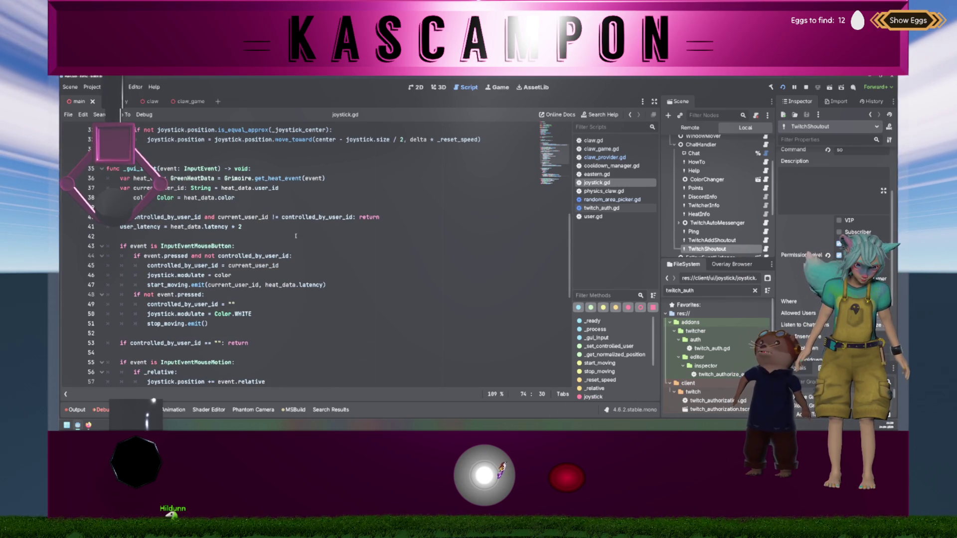
pyautogui.scroll(-9, 295, 236)
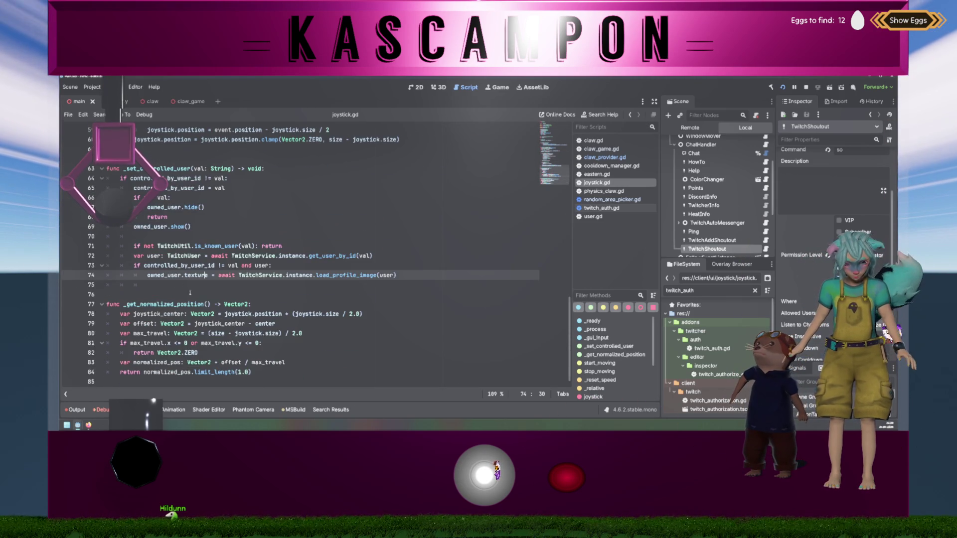
pyautogui.hotkey('shift', 'Home')
pyautogui.hotkey('ctrl', 'f')
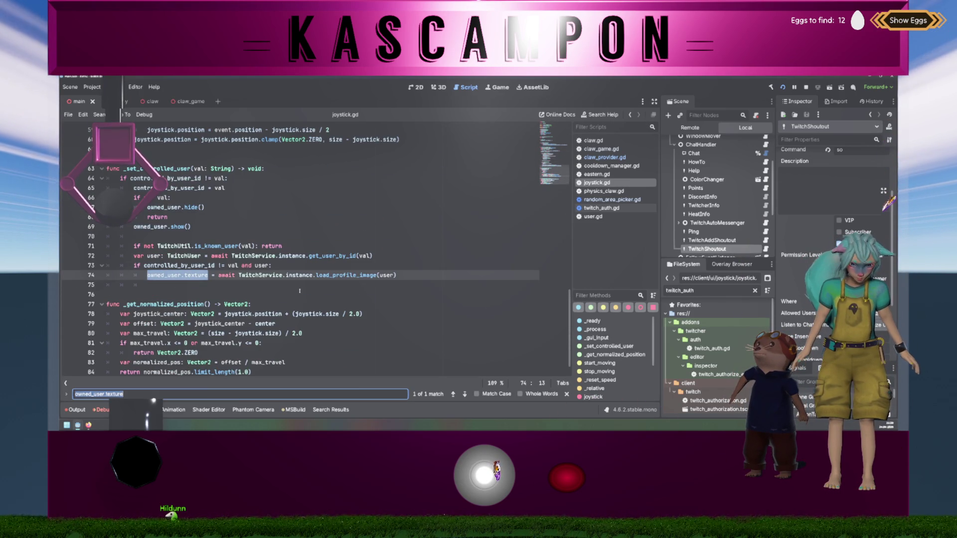
pyautogui.press('Return')
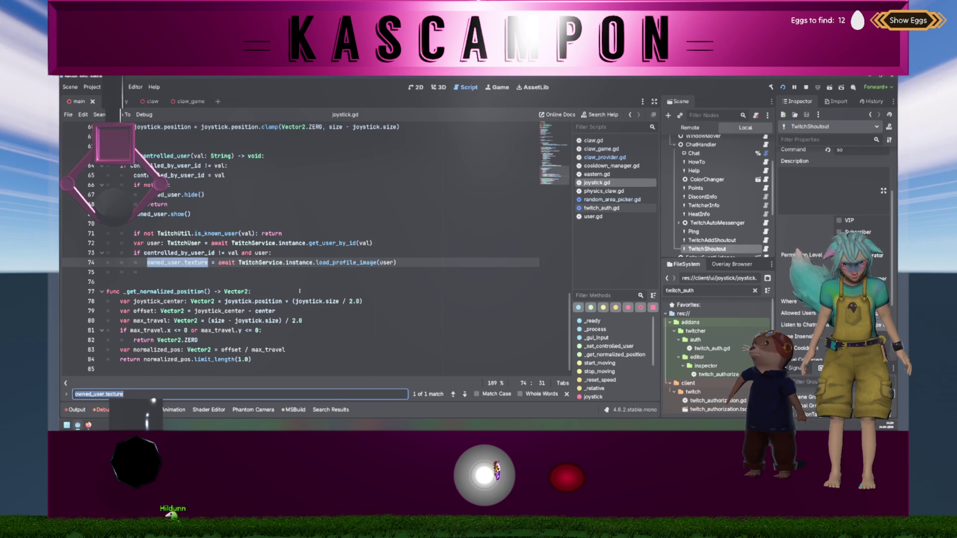
pyautogui.press('Escape')
pyautogui.doubleClick(192, 204)
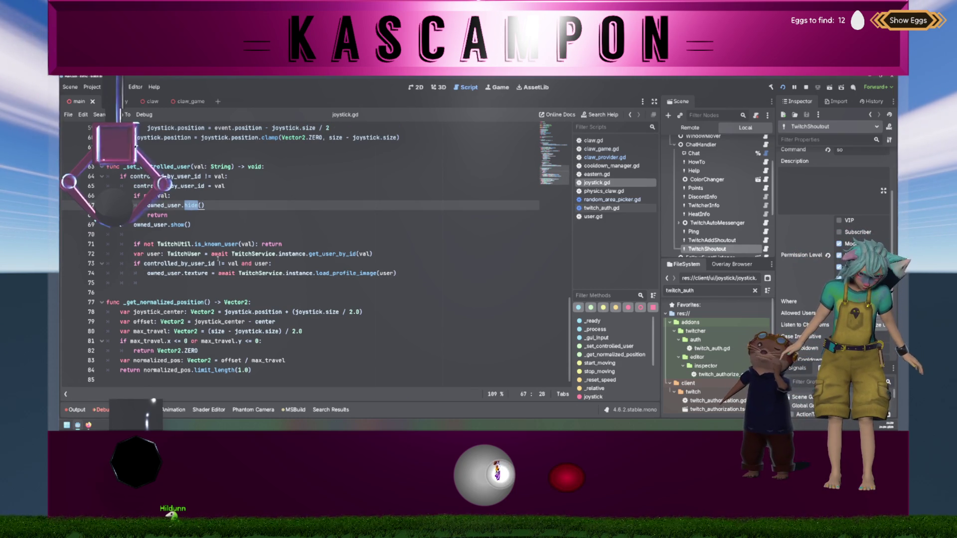
pyautogui.click(256, 206)
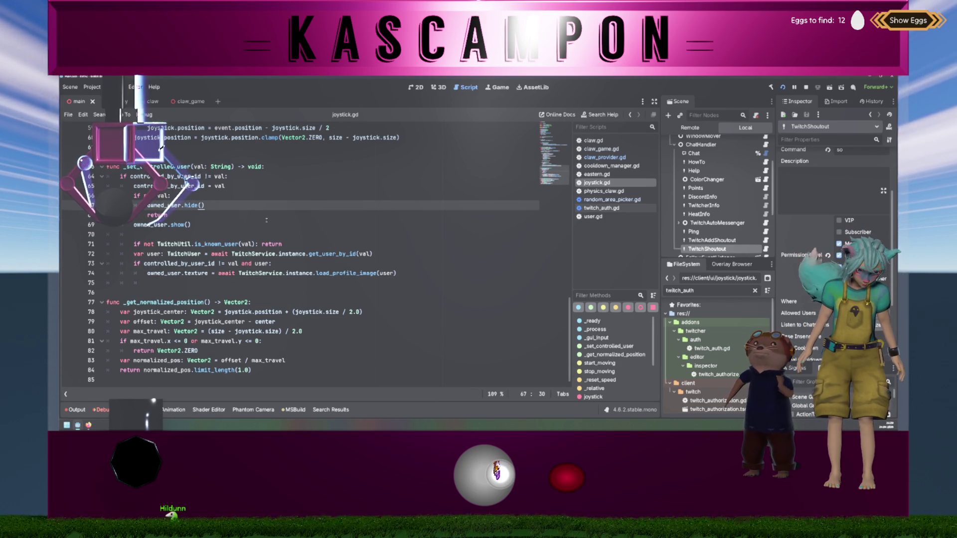
pyautogui.press('Up')
pyautogui.press('Up')
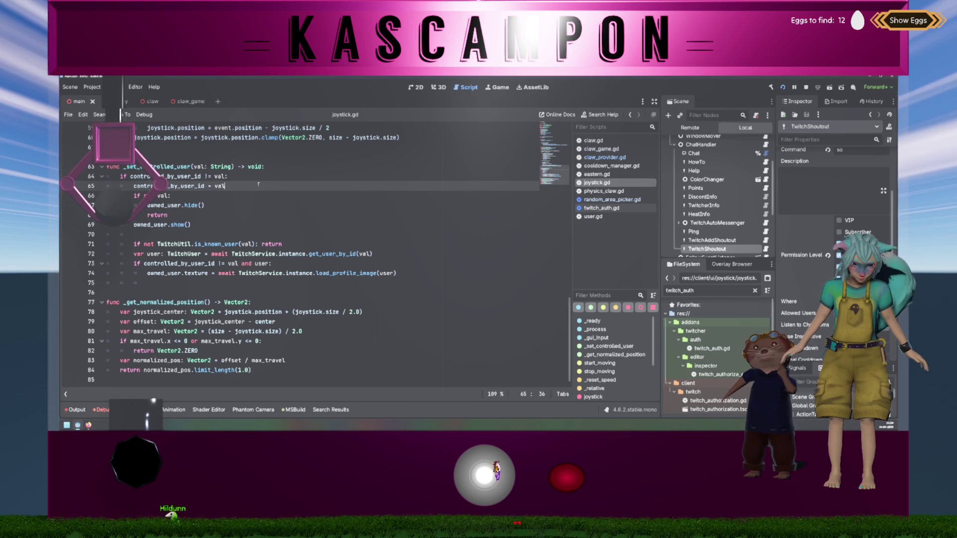
pyautogui.click(294, 195)
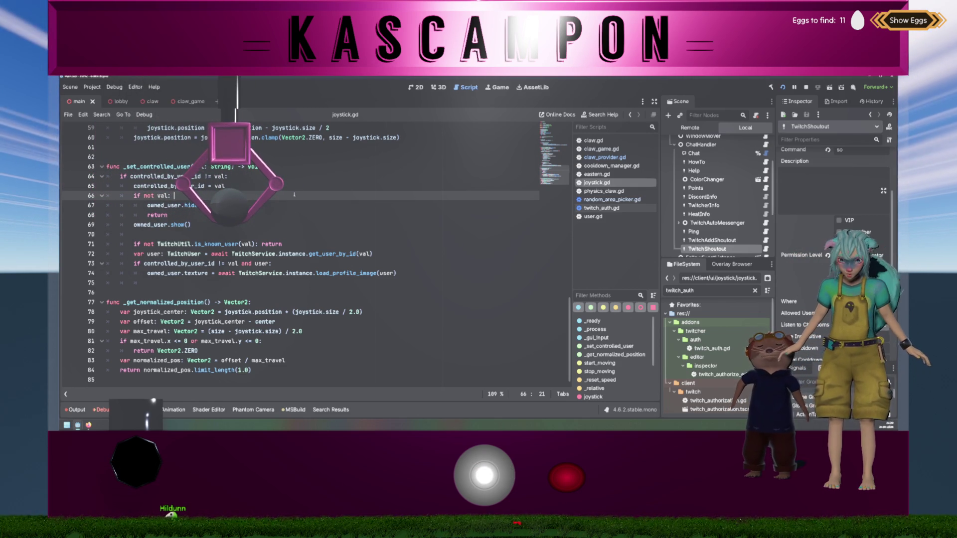
pyautogui.doubleClick(157, 166)
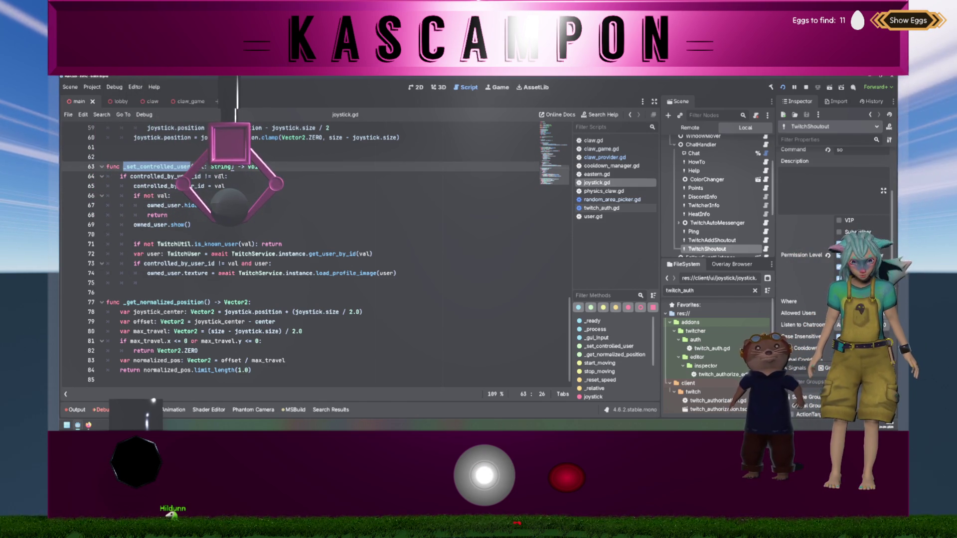
pyautogui.moveTo(228, 176); pyautogui.dragTo(130, 176)
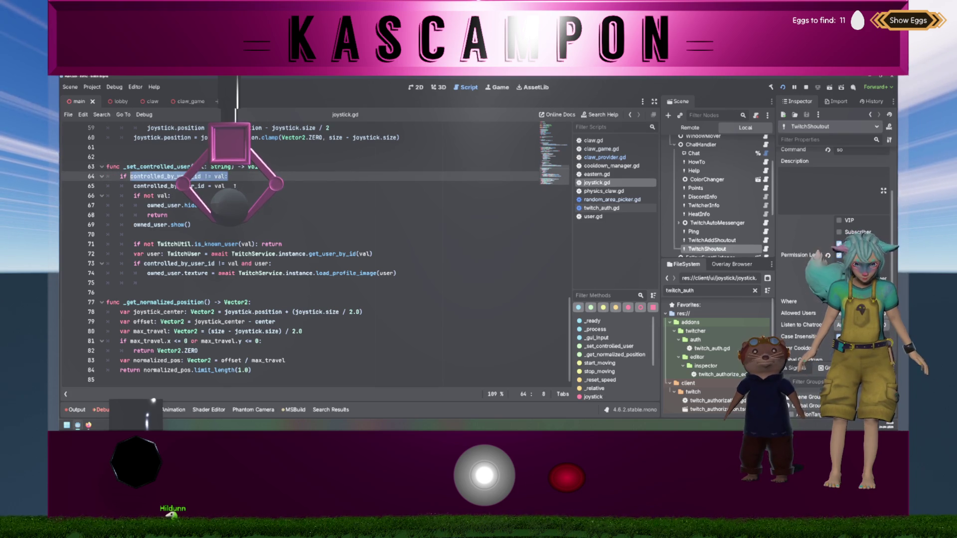
pyautogui.moveTo(233, 187); pyautogui.dragTo(120, 186)
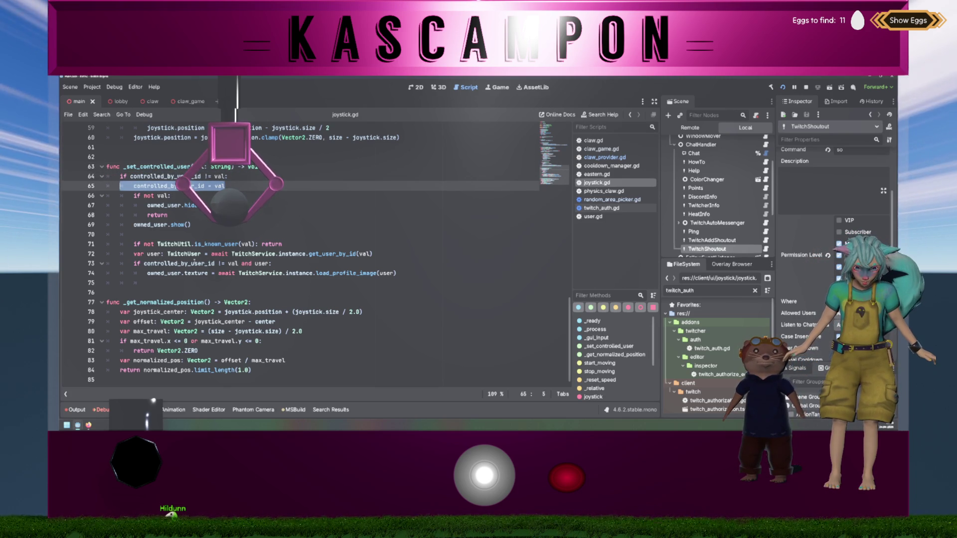
pyautogui.moveTo(238, 263); pyautogui.dragTo(143, 263)
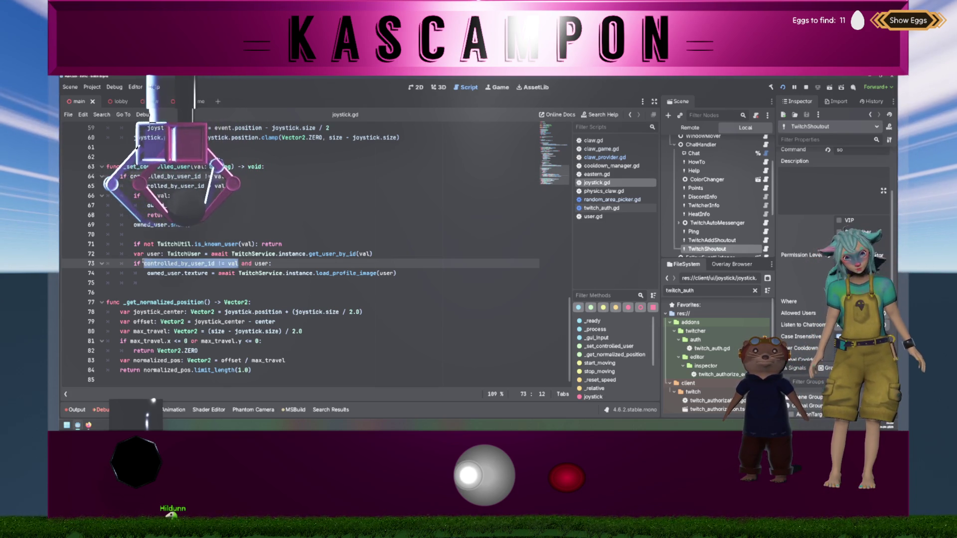
pyautogui.click(343, 166)
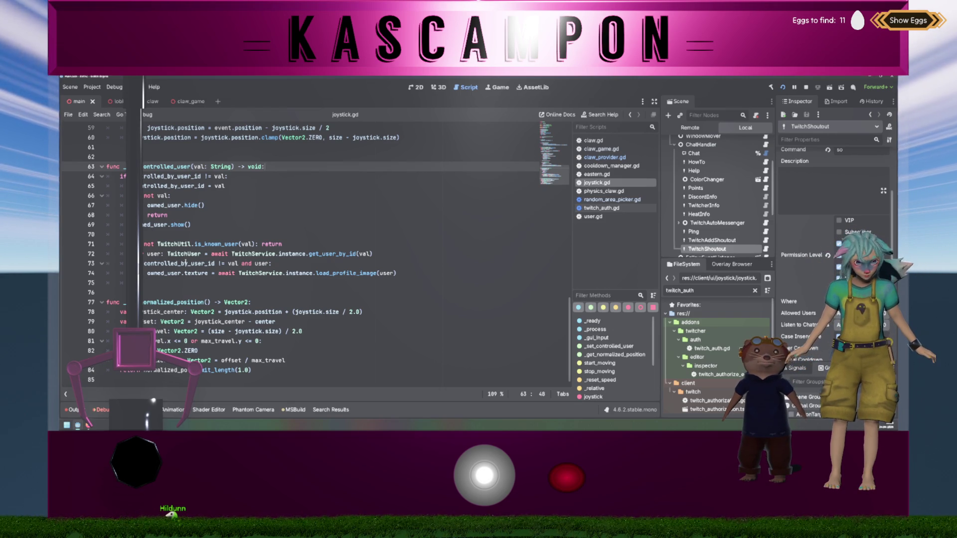
pyautogui.moveTo(185, 263)
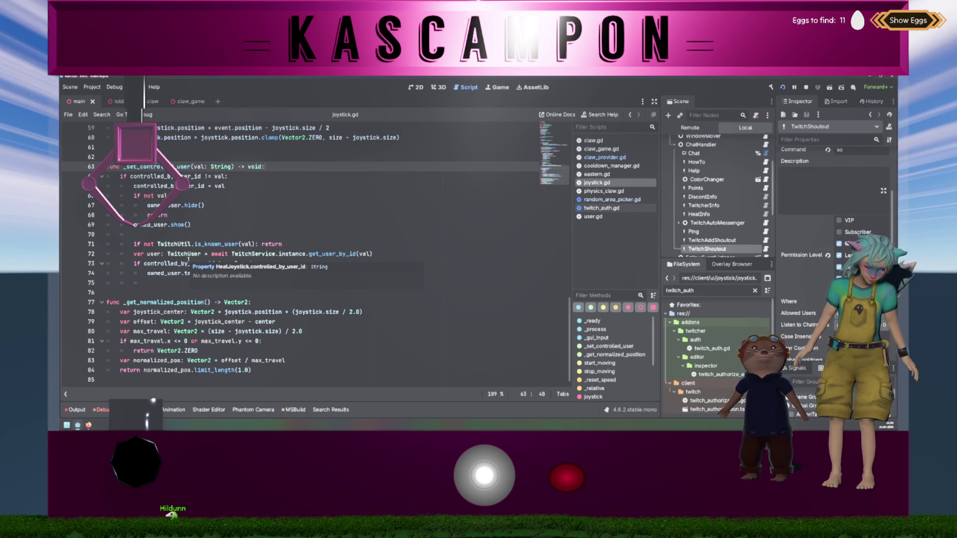
pyautogui.click(279, 205)
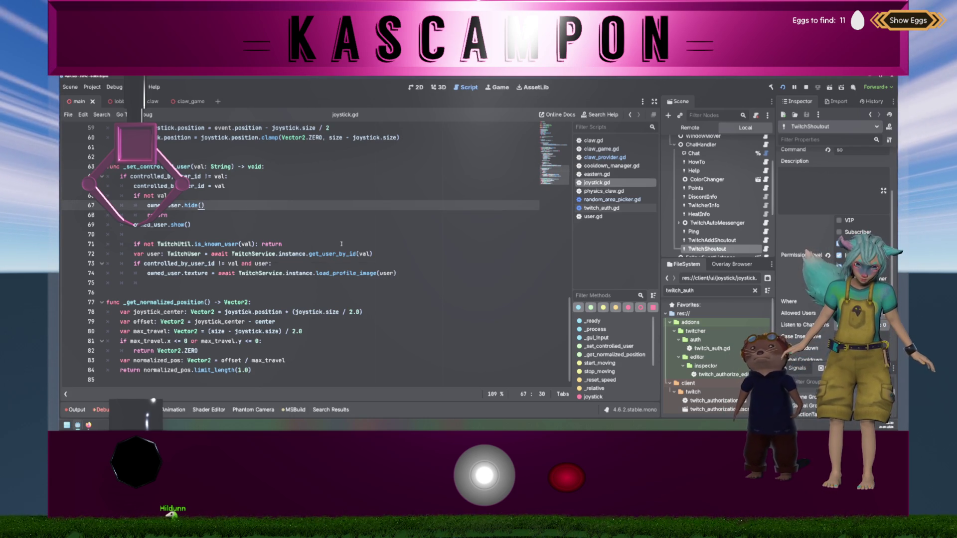
pyautogui.moveTo(340, 254)
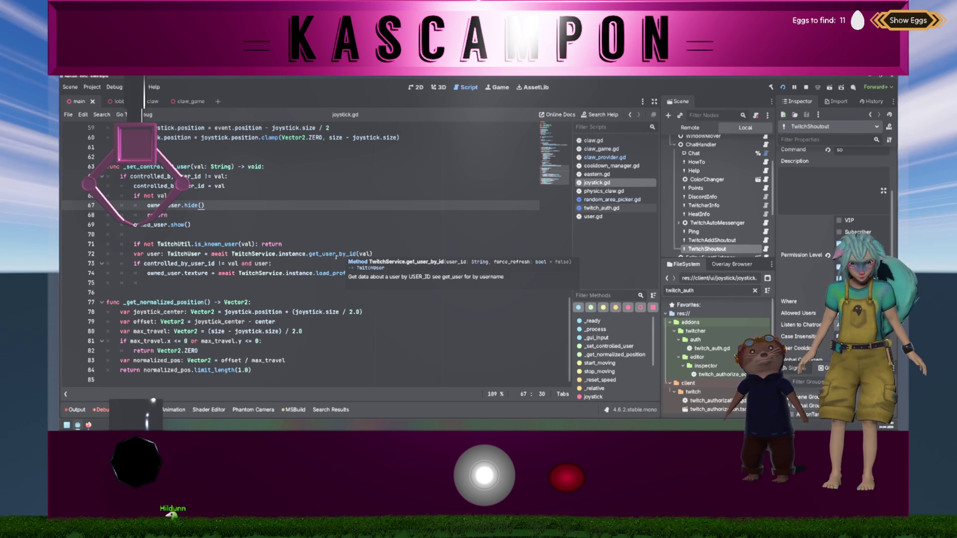
pyautogui.press('Down')
pyautogui.press('Down')
pyautogui.press('Down')
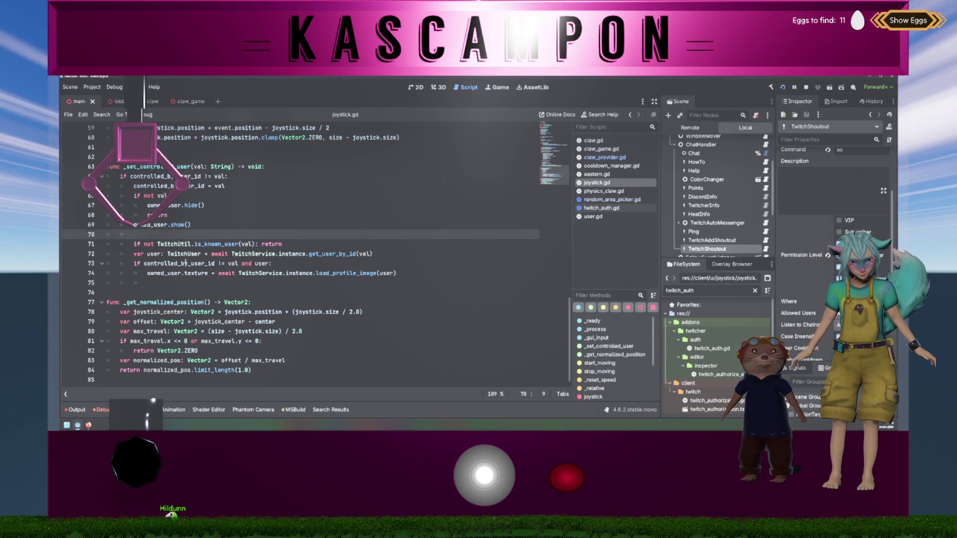
# Examine the user lookup on line 72 and the controlled_by_user_id != val comparison on line 73
pyautogui.click(184, 263)
pyautogui.click(224, 166)
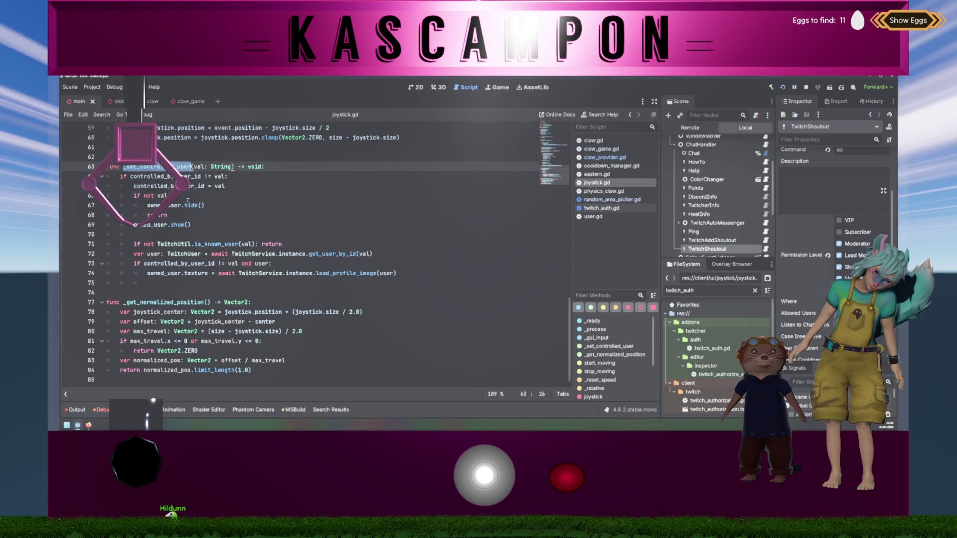
pyautogui.click(154, 254)
pyautogui.moveTo(154, 253); pyautogui.dragTo(401, 252)
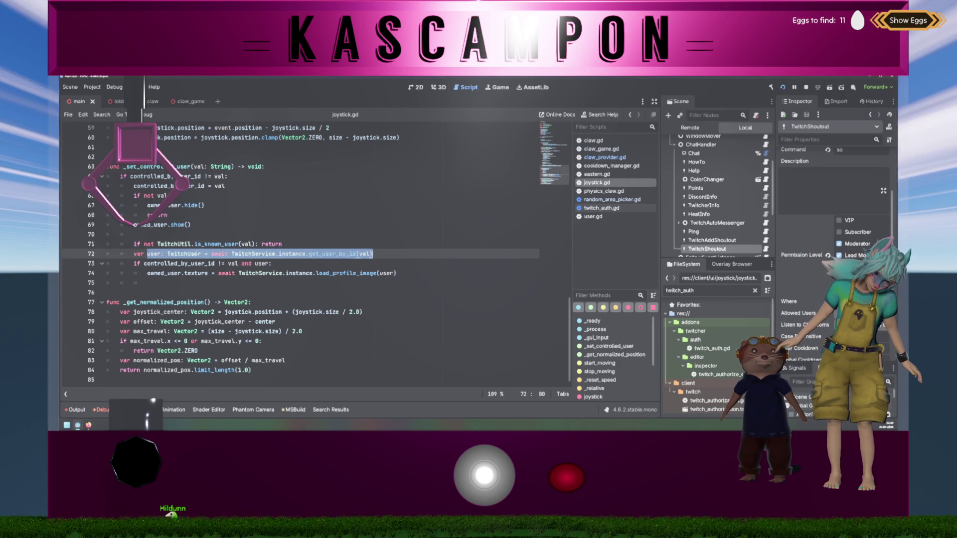
pyautogui.doubleClick(180, 263)
pyautogui.moveTo(239, 263); pyautogui.dragTo(141, 263)
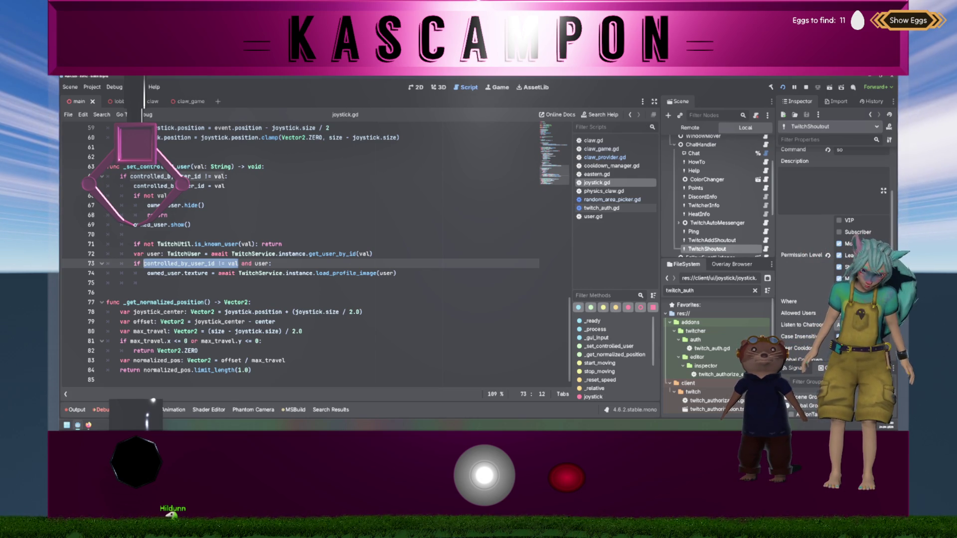
# Change line 73 to controlled_by_user_id == val and return to claw_provider.gd
pyautogui.moveTo(145, 264)
pyautogui.click(221, 244)
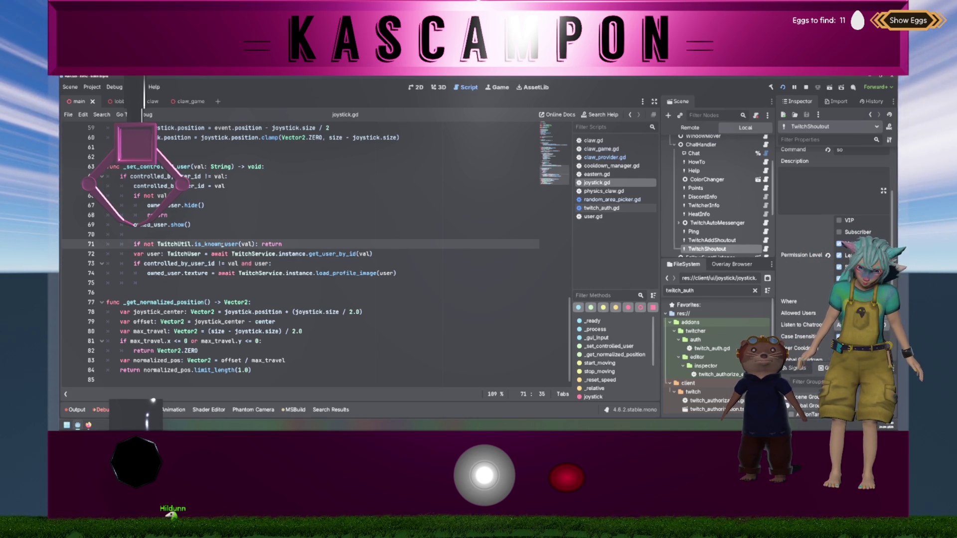
pyautogui.click(218, 263)
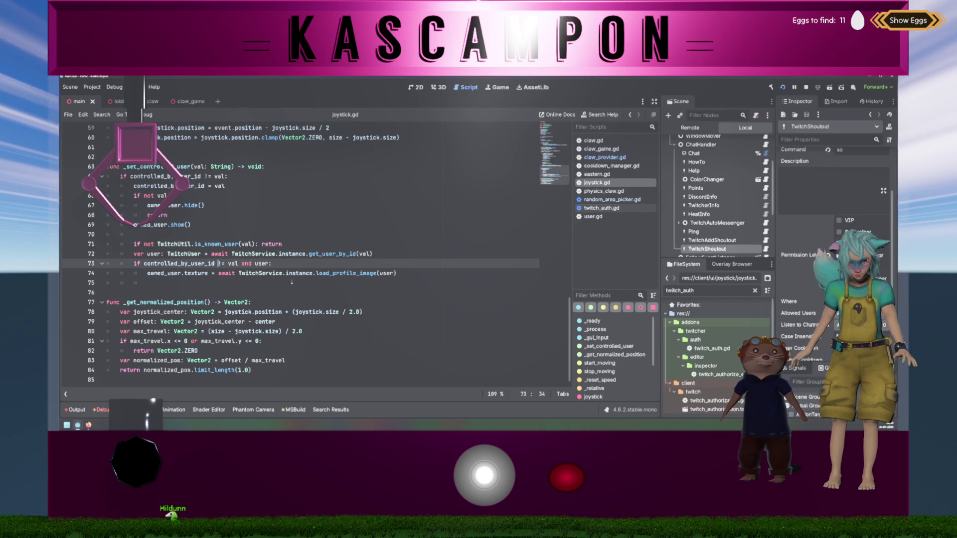
pyautogui.click(303, 243)
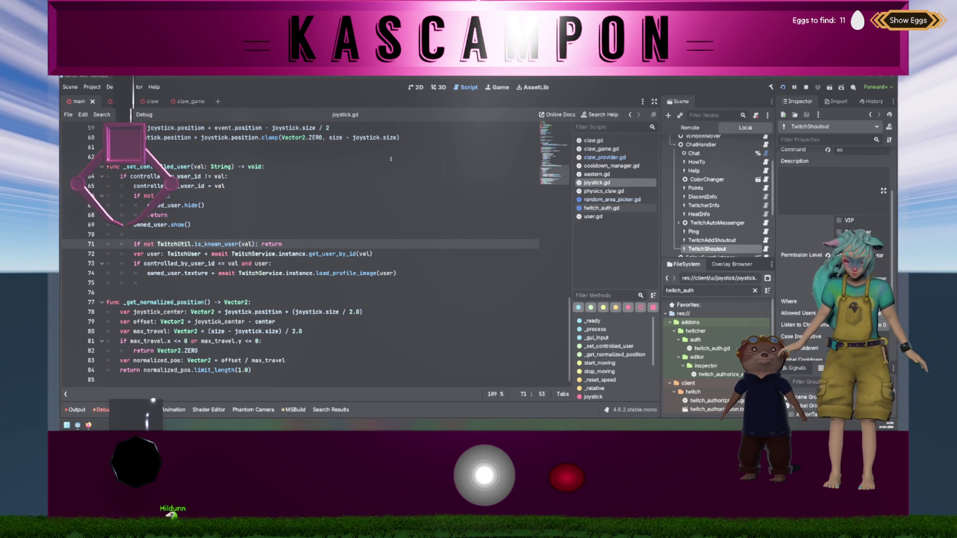
pyautogui.click(273, 273)
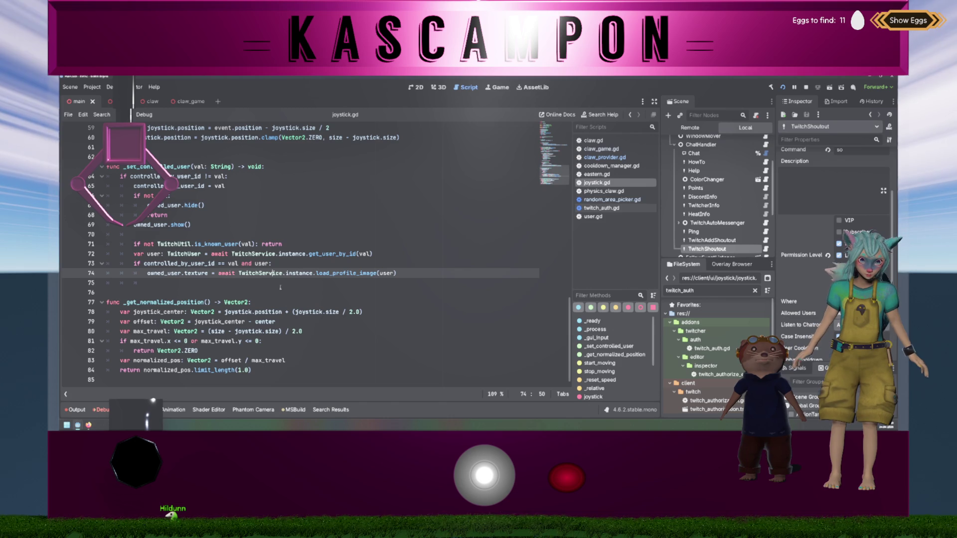
pyautogui.press('Up')
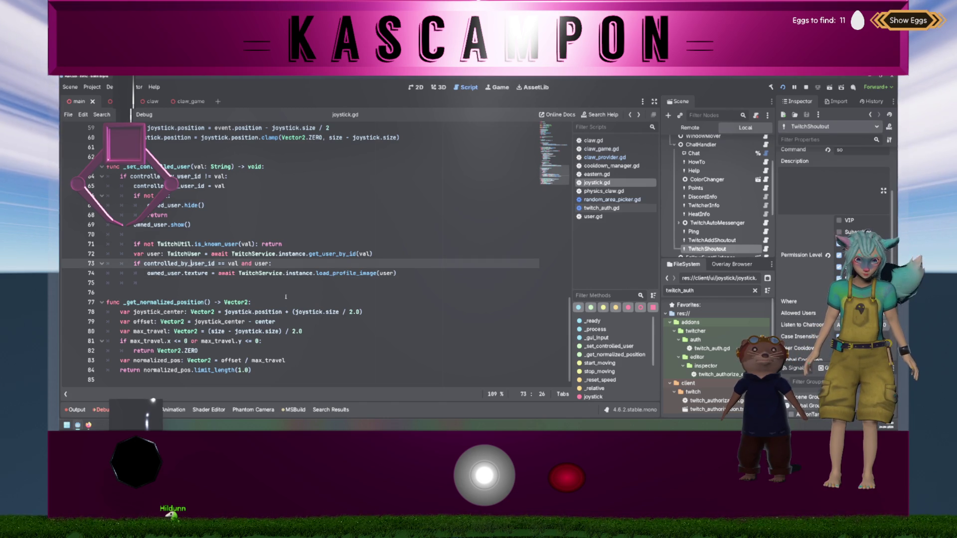
pyautogui.hotkey('alt', 'Left')
pyautogui.hotkey('alt', 'Left')
pyautogui.hotkey('alt', 'Left')
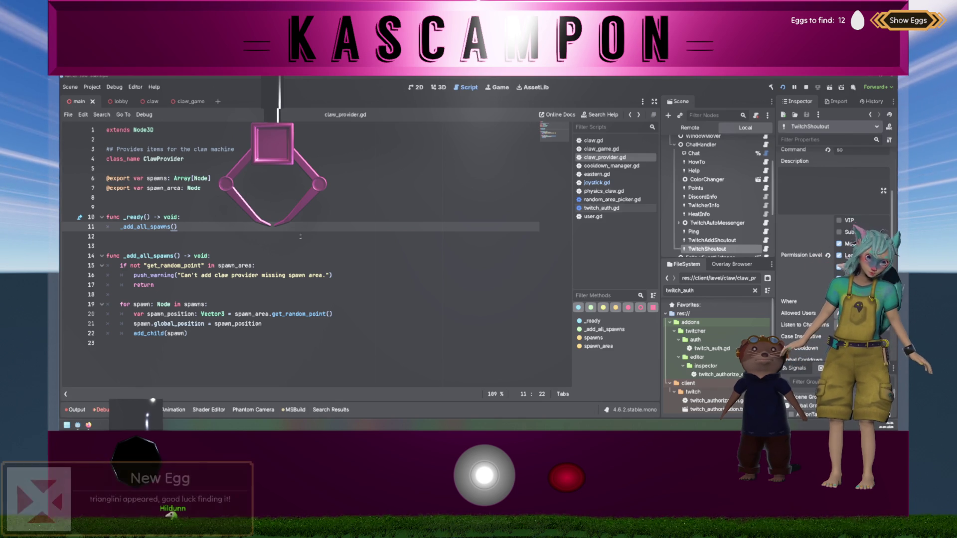
pyautogui.click(300, 237)
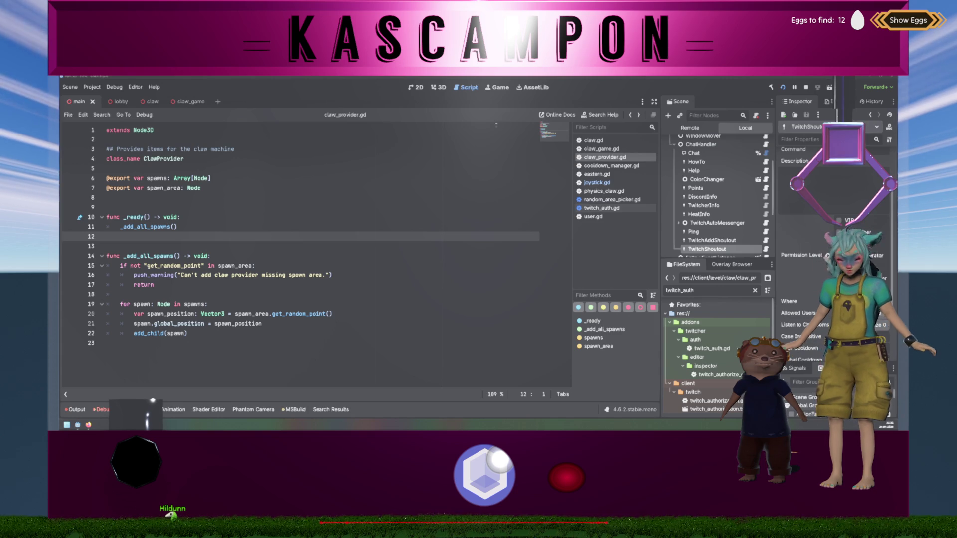
pyautogui.click(433, 172)
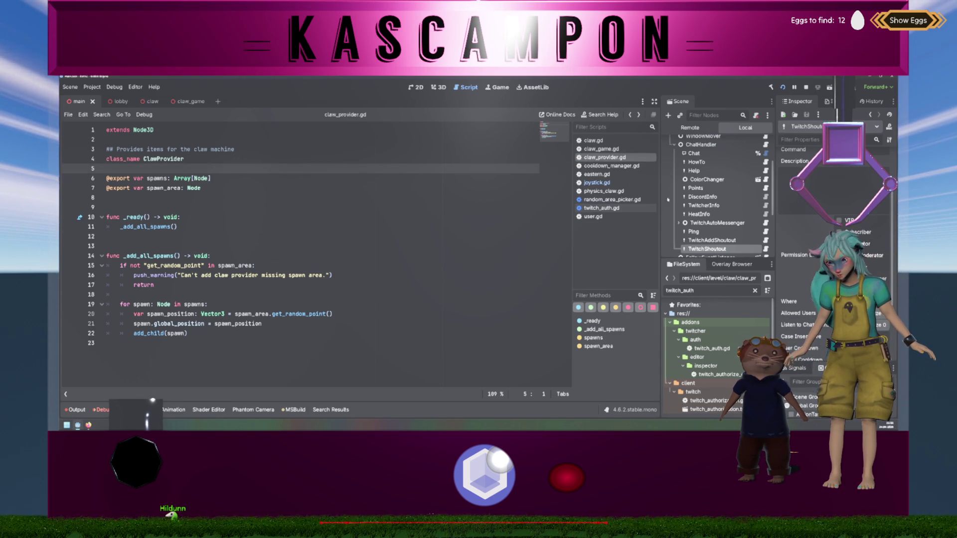
pyautogui.scroll(3, 718, 208)
pyautogui.click(189, 139)
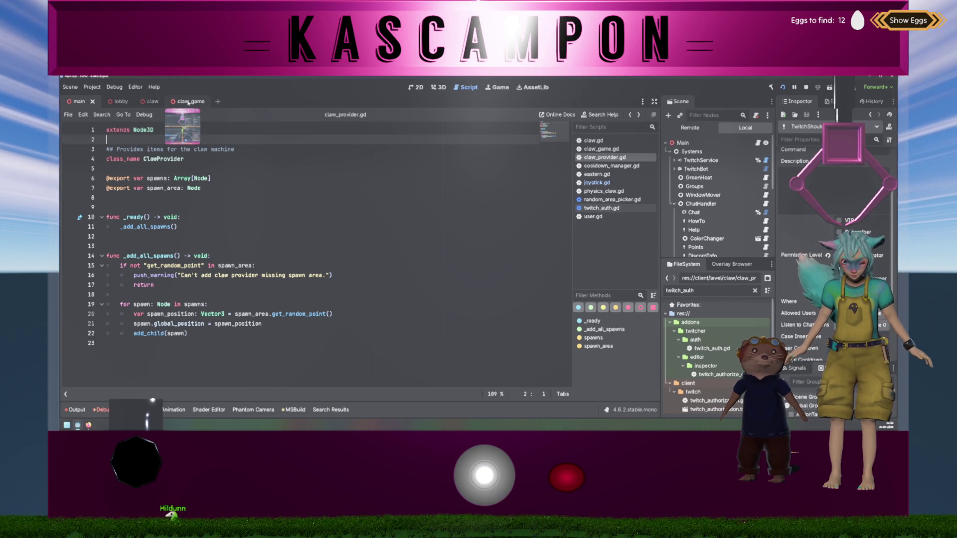
pyautogui.click(174, 102)
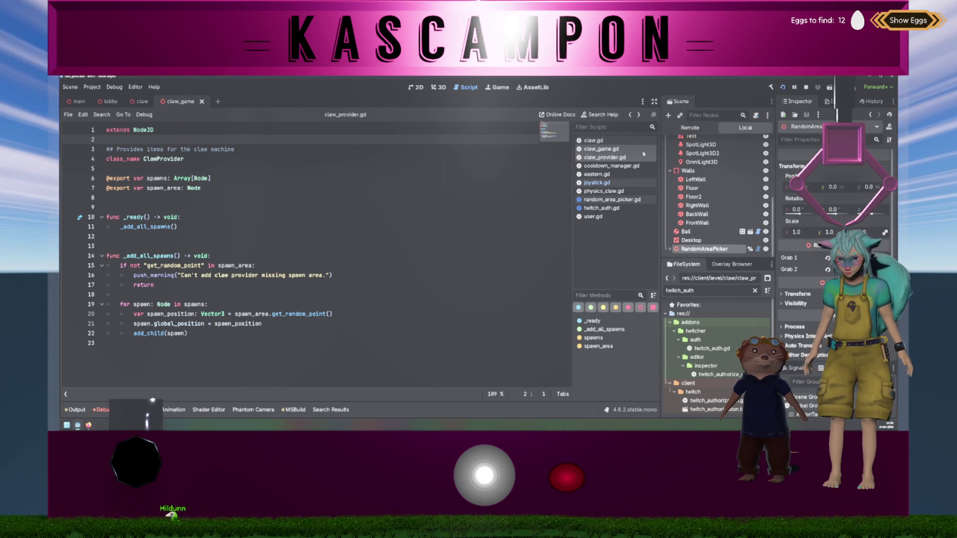
# View claw_game in 3D, glance at the lobby scene, then return to claw_game's script
pyautogui.click(438, 88)
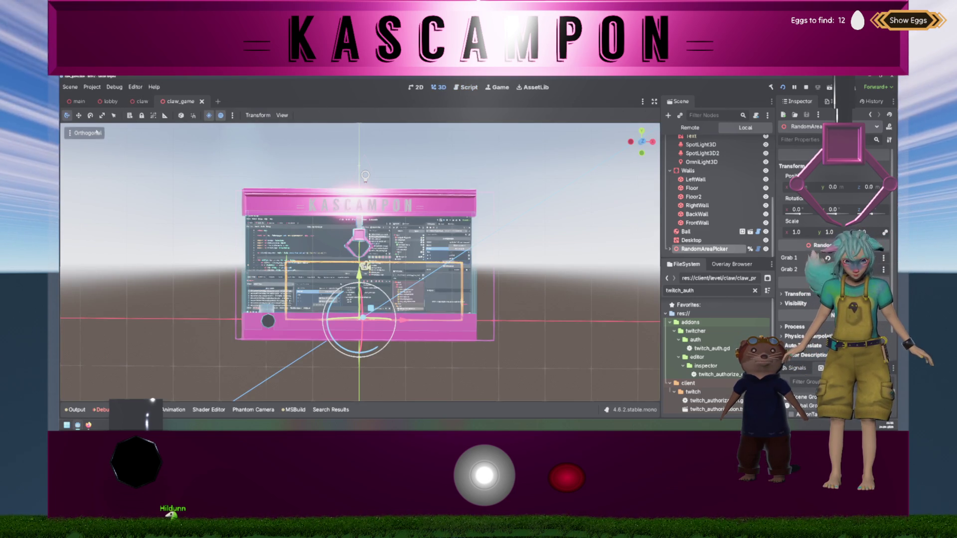
pyautogui.click(108, 101)
pyautogui.moveTo(401, 282); pyautogui.dragTo(399, 281)
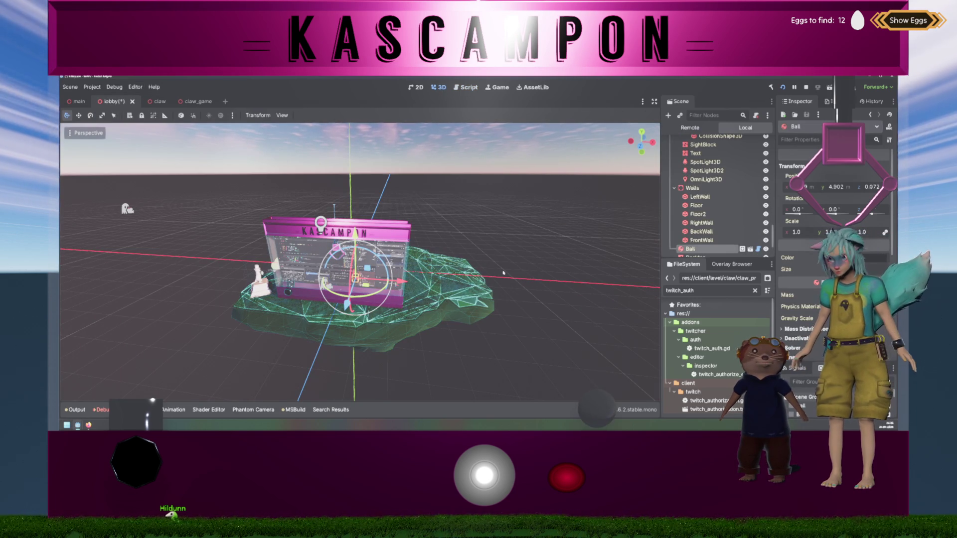
pyautogui.click(195, 101)
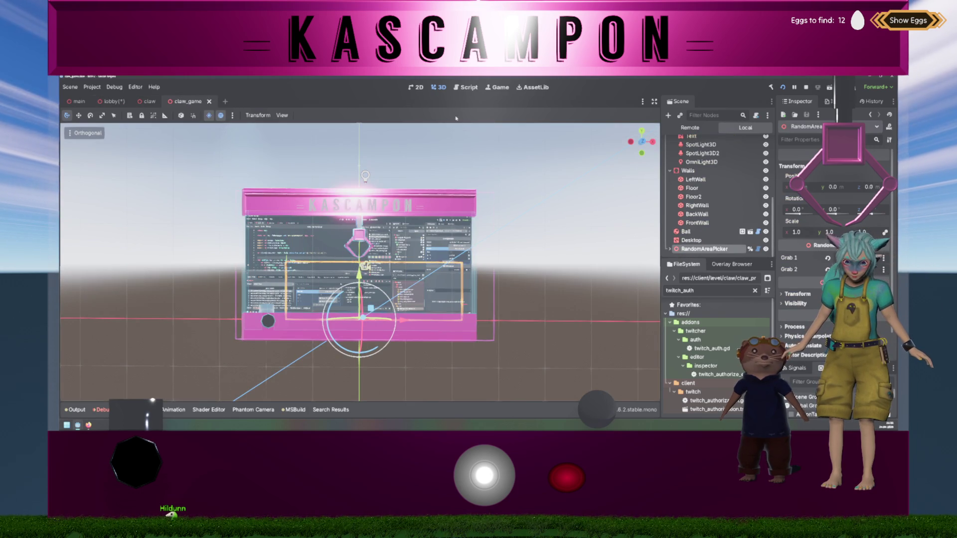
pyautogui.hotkey('ctrl', 'F3')
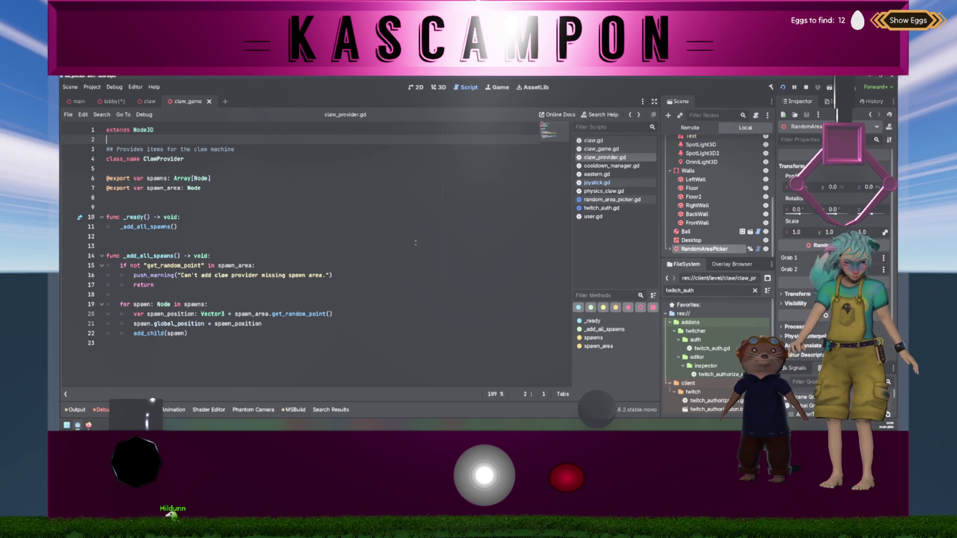
# Review the early return on line 17 and the spawns loop on line 19 of claw_provider.gd
pyautogui.click(389, 281)
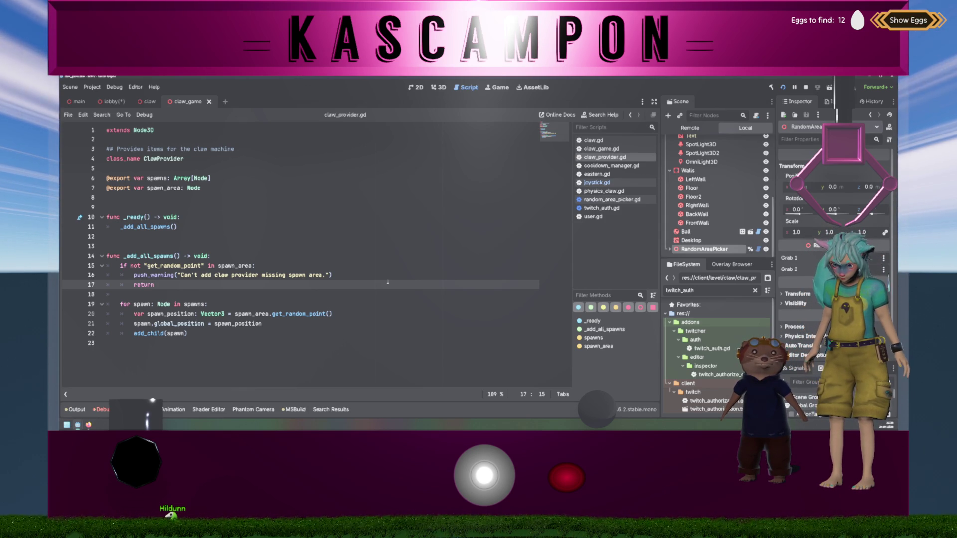
pyautogui.click(267, 301)
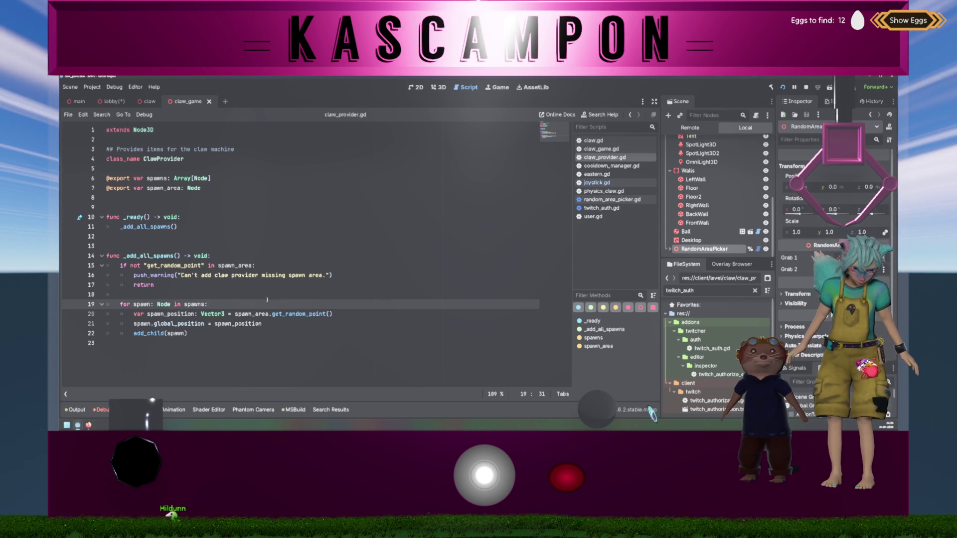
pyautogui.scroll(4, 713, 182)
pyautogui.scroll(3, 713, 182)
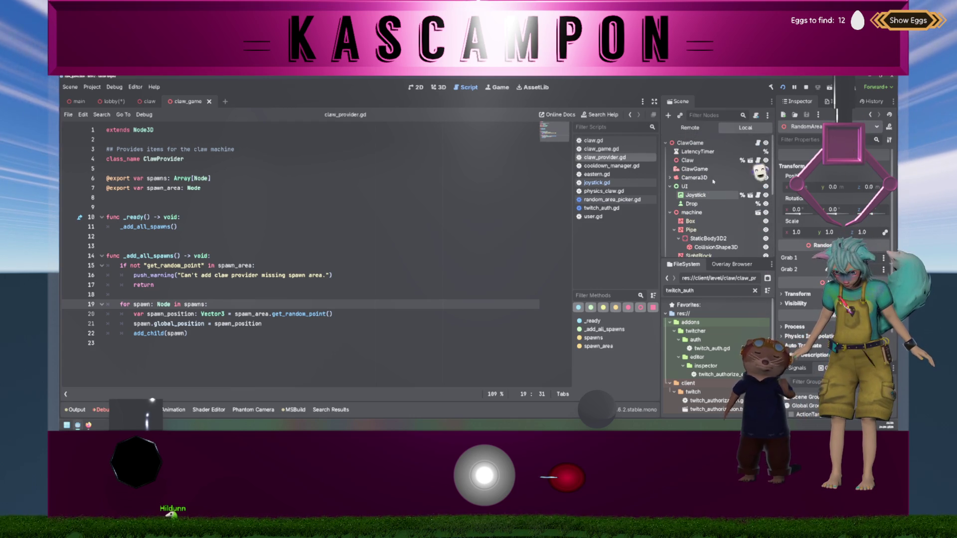
pyautogui.click(110, 101)
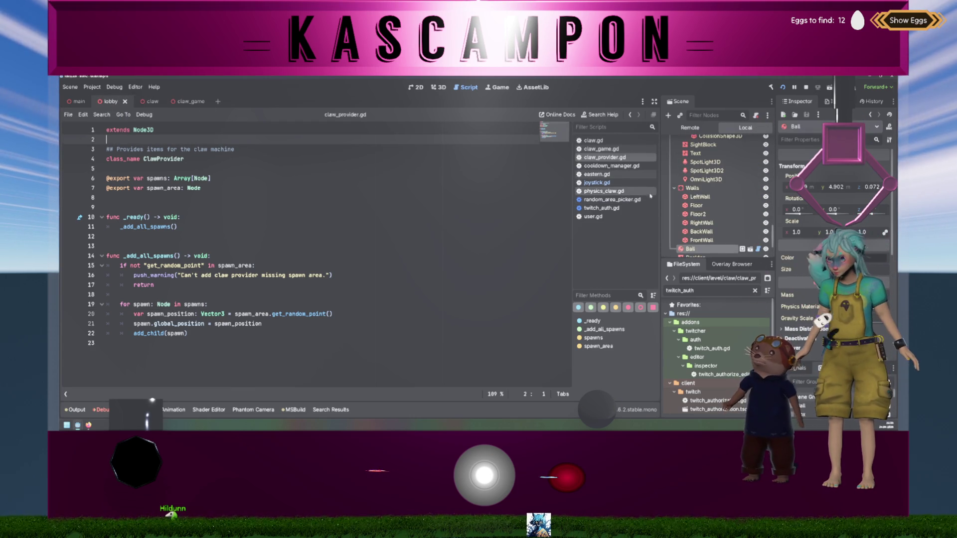
pyautogui.scroll(4, 699, 218)
pyautogui.scroll(-6, 699, 218)
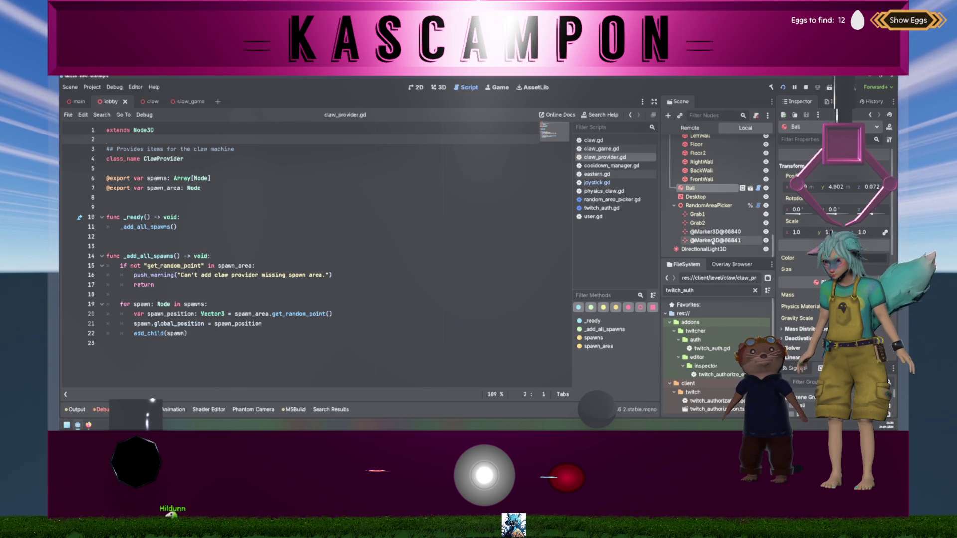
pyautogui.click(713, 231)
pyautogui.keyDown('shift'); pyautogui.click(712, 240); pyautogui.keyUp('shift')
pyautogui.press('Delete')
pyautogui.press('Return')
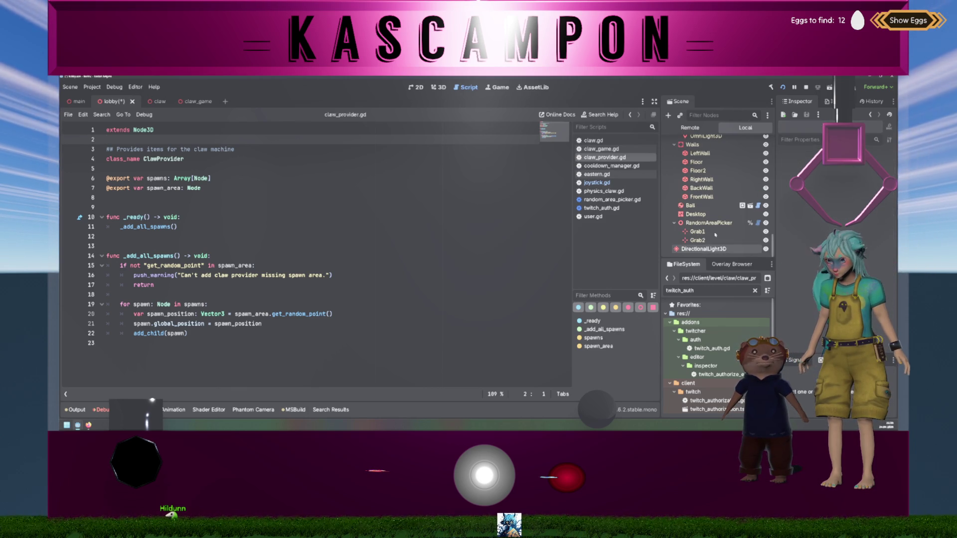
pyautogui.scroll(5, 715, 234)
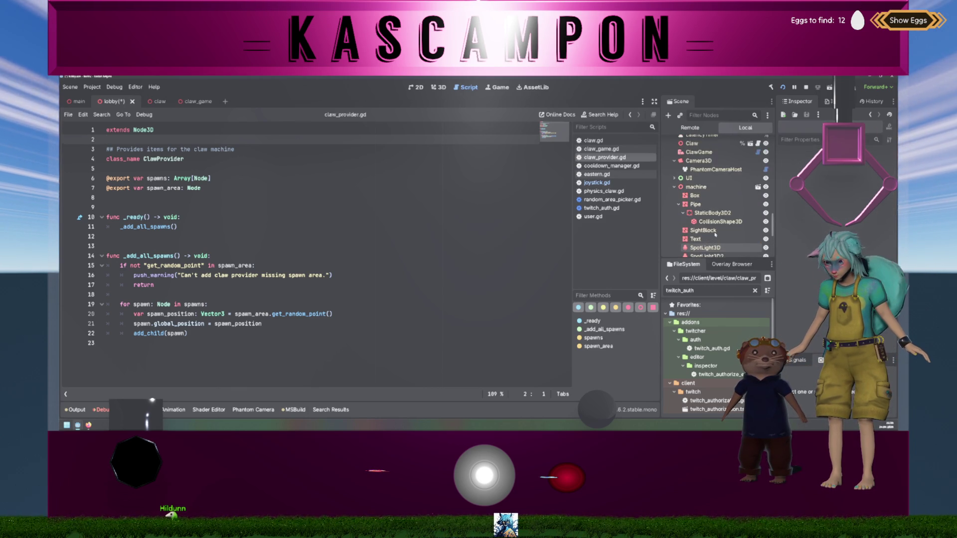
pyautogui.scroll(2, 712, 220)
pyautogui.click(703, 184)
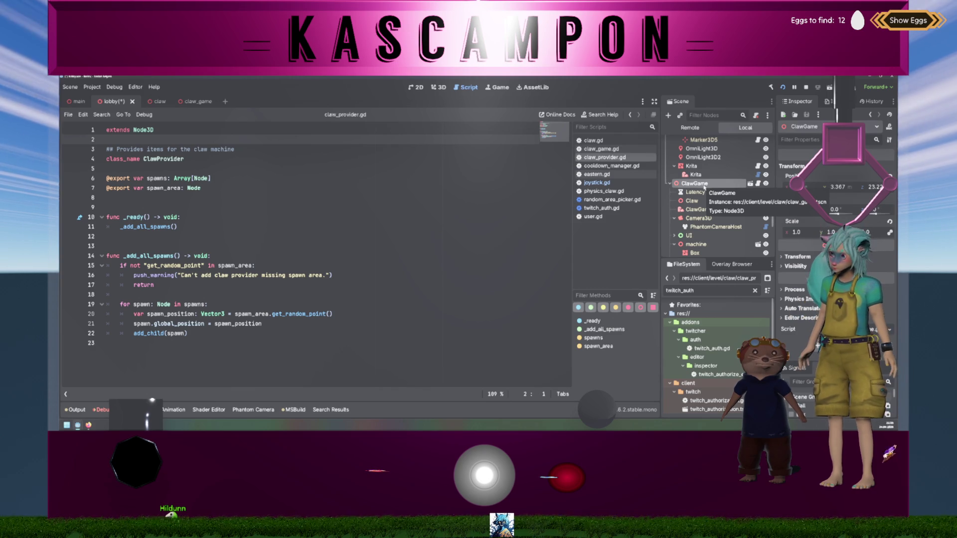
pyautogui.rightClick(704, 187)
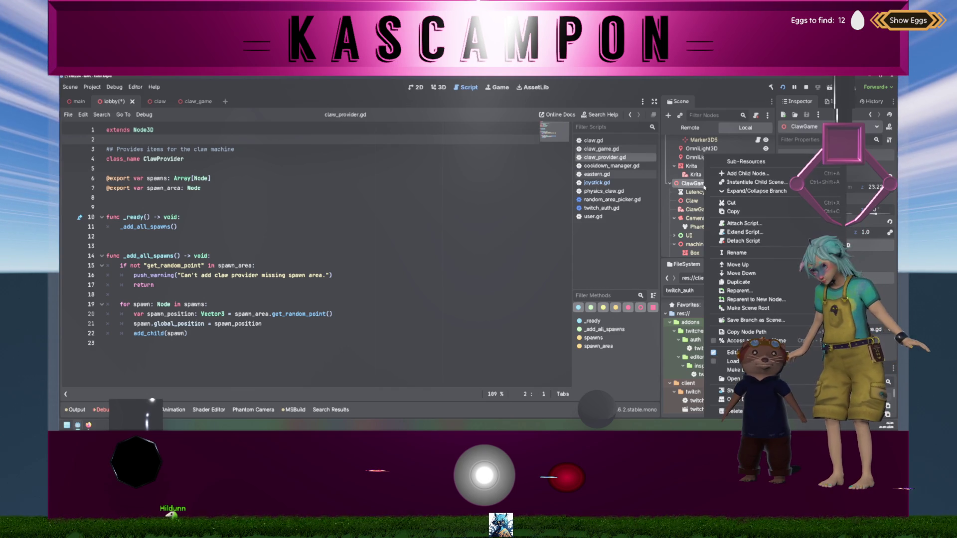
# Add a plain Node child under ClawGame and name it EggProvider
pyautogui.click(716, 174)
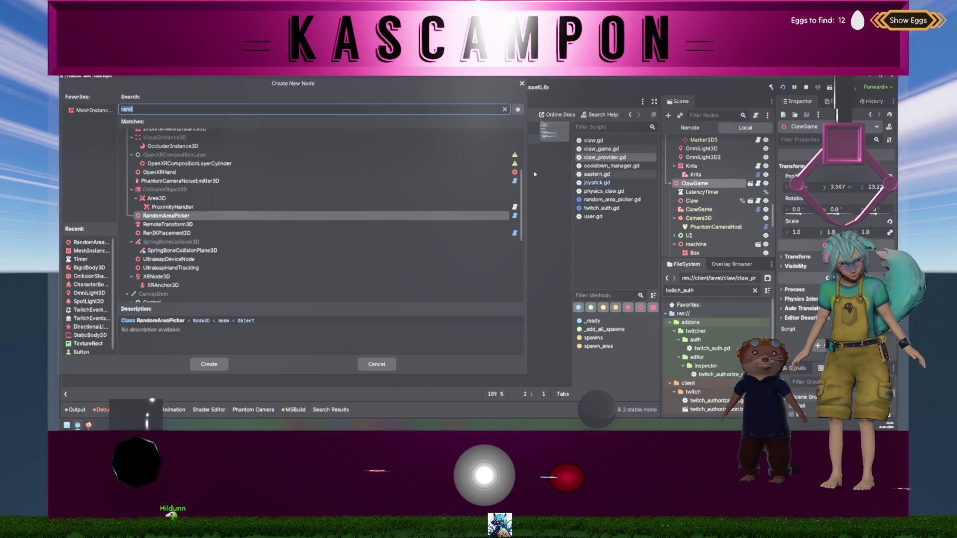
pyautogui.press('Escape')
pyautogui.rightClick(710, 184)
pyautogui.click(732, 176)
pyautogui.press('BackSpace')
pyautogui.press('Return')
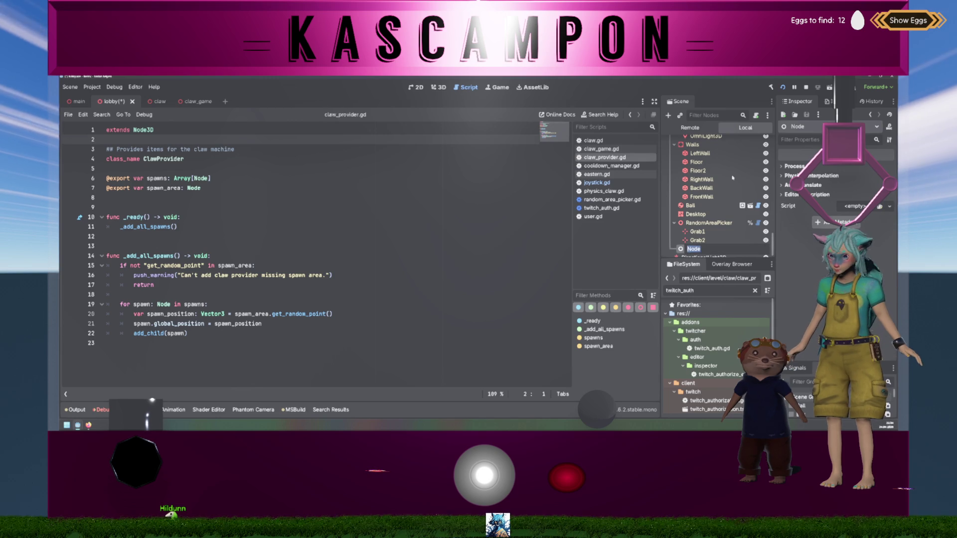
pyautogui.write('n')
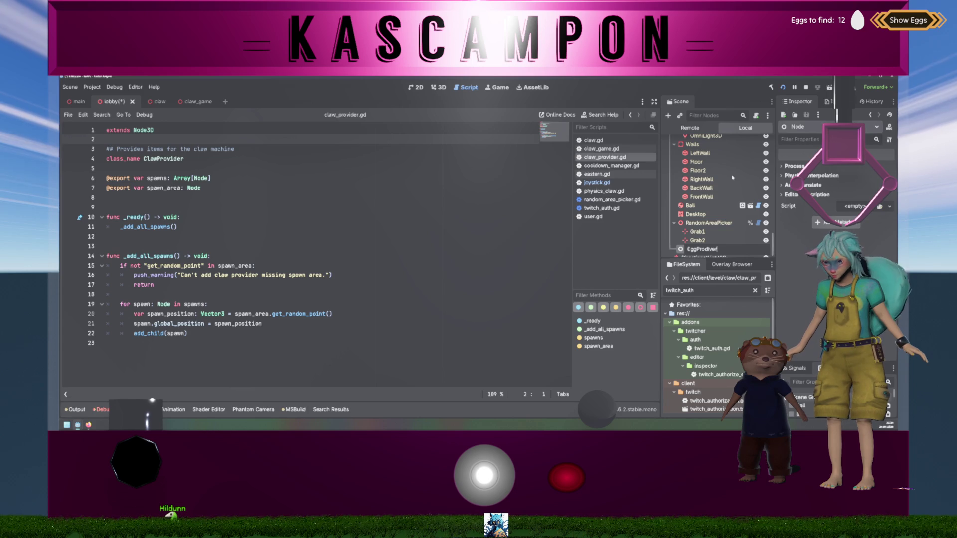
pyautogui.press('BackSpace')
pyautogui.press('BackSpace')
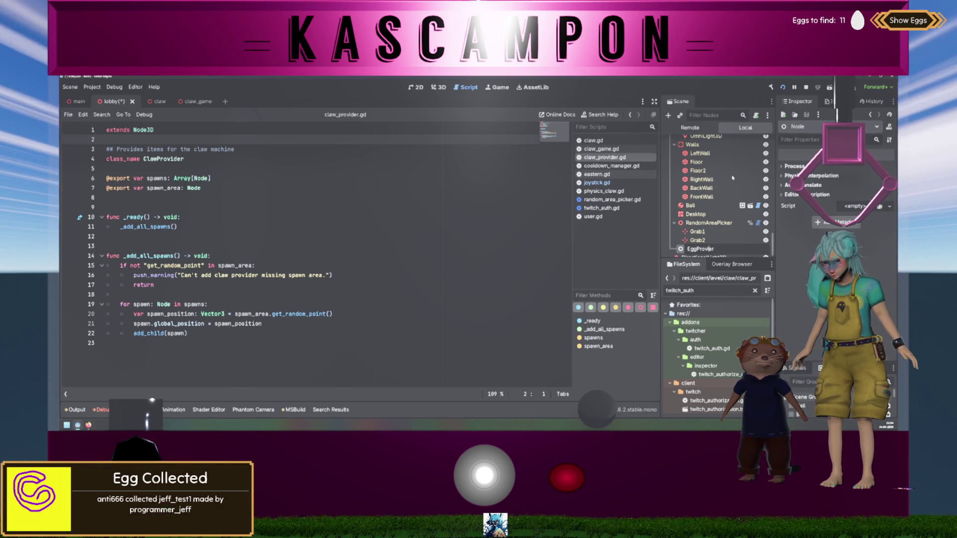
pyautogui.write('id')
pyautogui.press('Return')
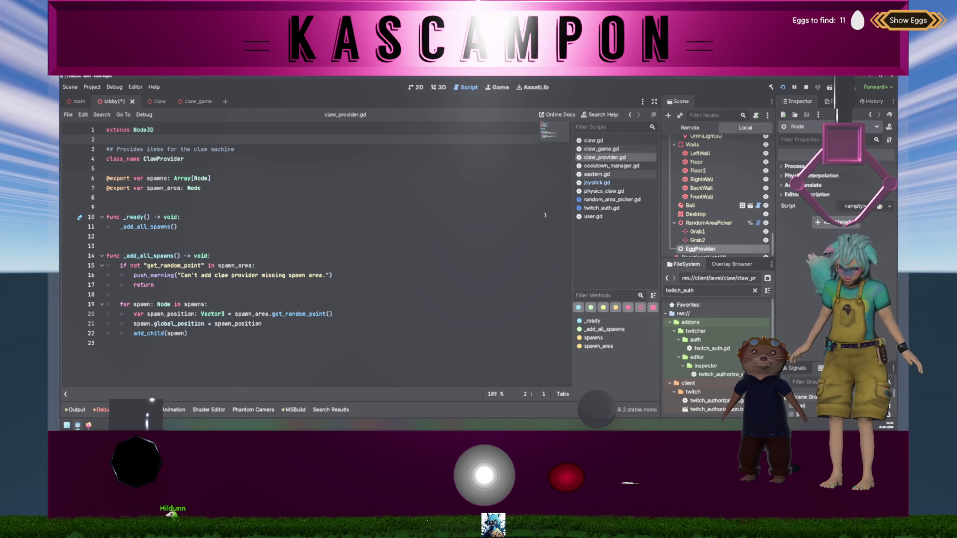
pyautogui.rightClick(711, 249)
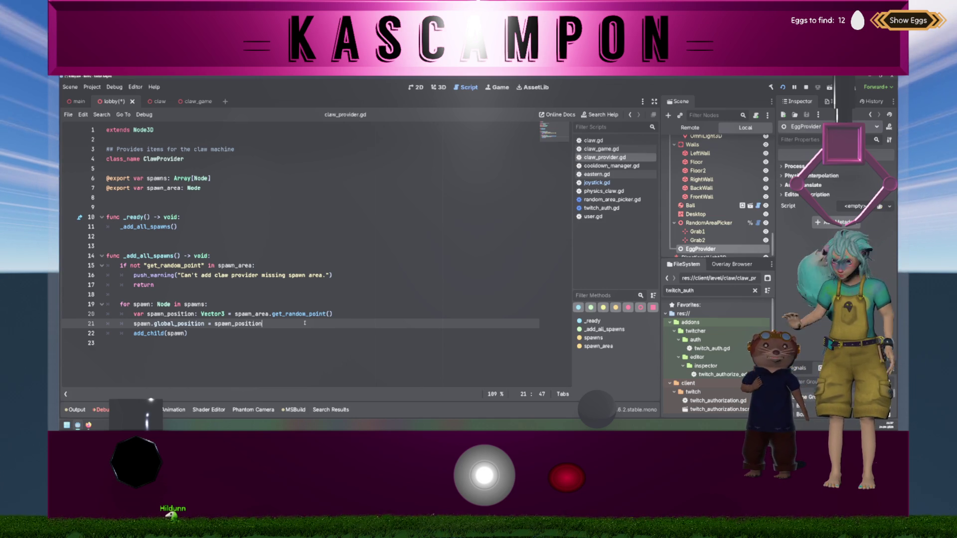
# Check the ClawProvider class name and _ready function in claw_provider.gd
pyautogui.rightClick(690, 249)
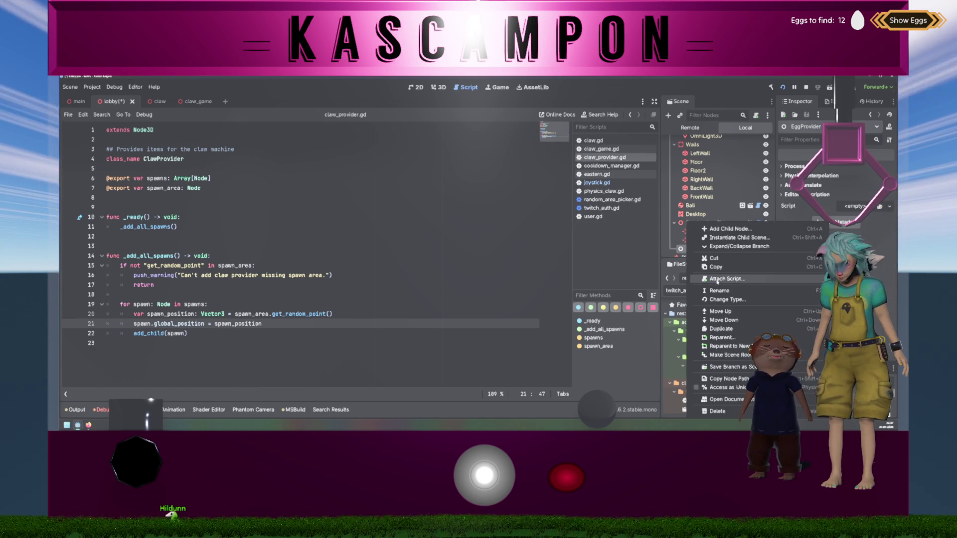
pyautogui.click(717, 279)
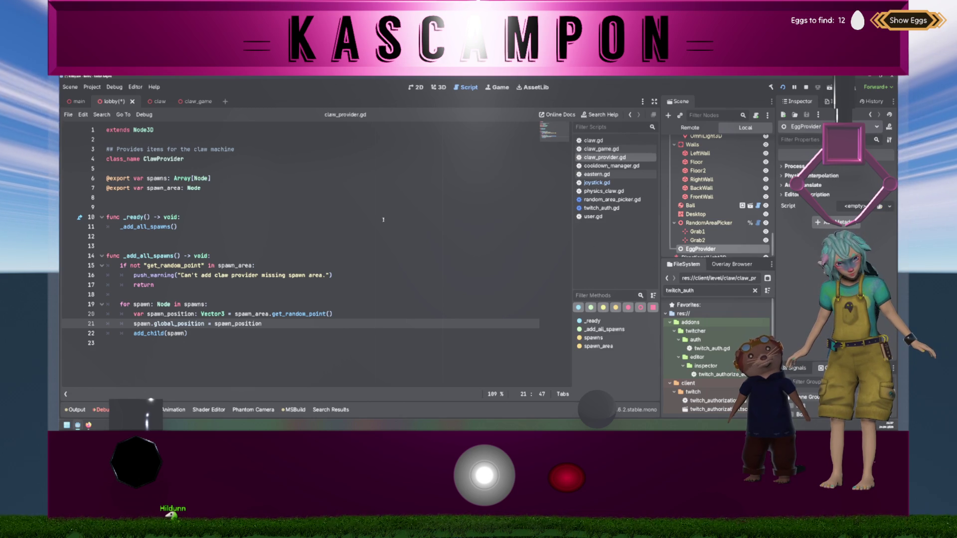
pyautogui.click(170, 159)
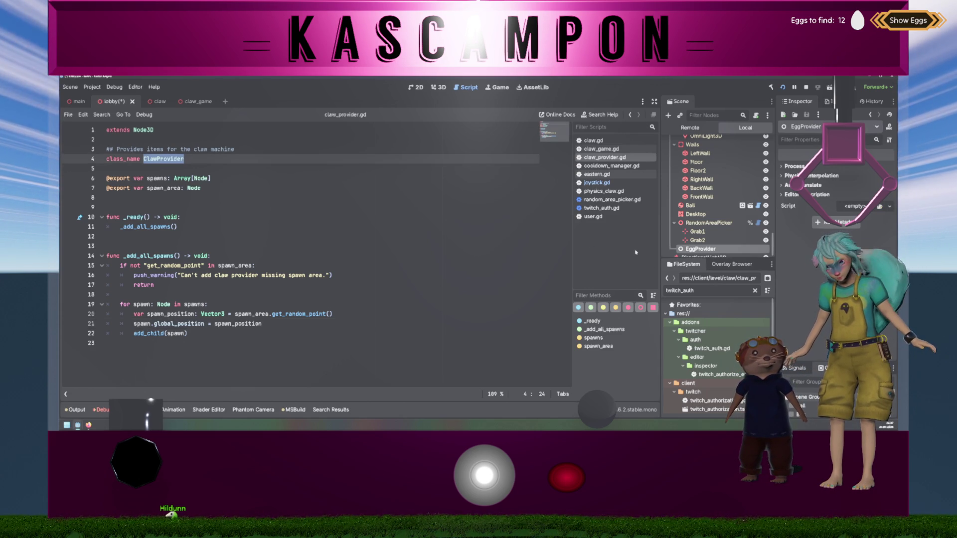
pyautogui.press('Down')
pyautogui.press('Down')
pyautogui.press('Down')
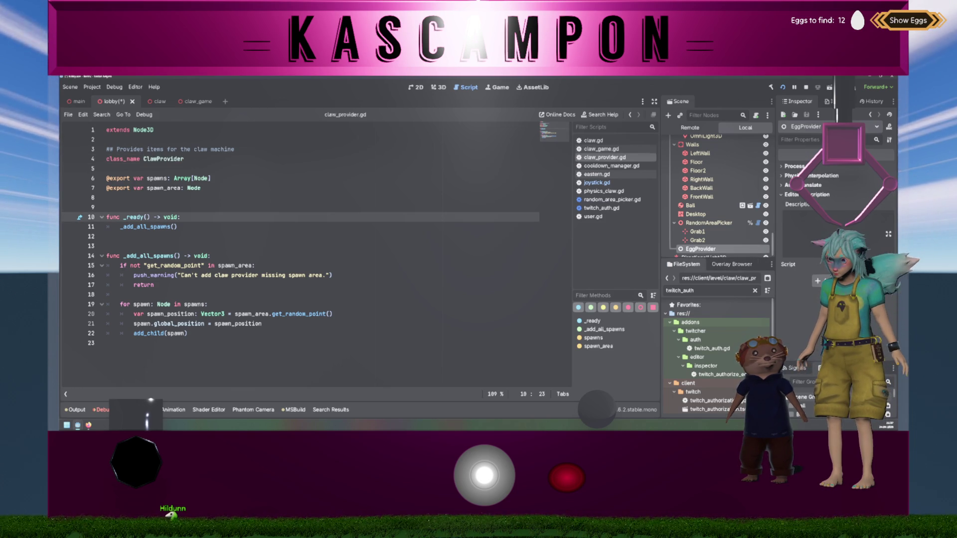
pyautogui.hotkey('ctrl', 'alt', 'o')
pyautogui.write('claw')
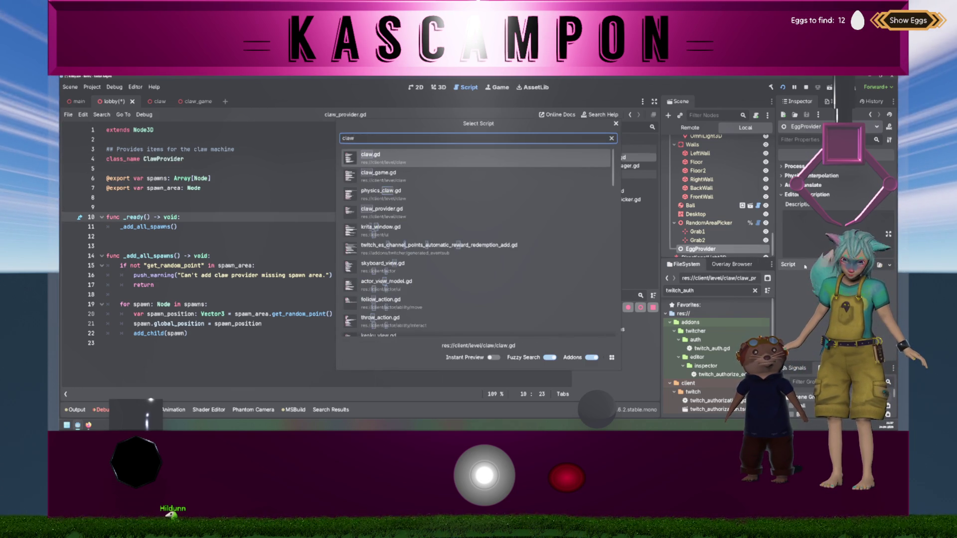
pyautogui.press('Escape')
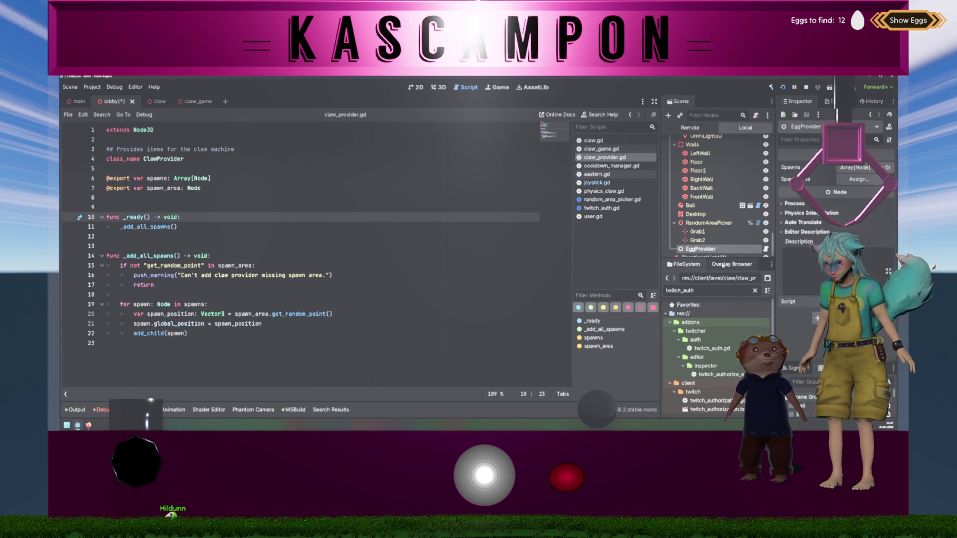
# Attach a new script to EggProvider inheriting ClawProvider and browse for its save path
pyautogui.rightClick(710, 249)
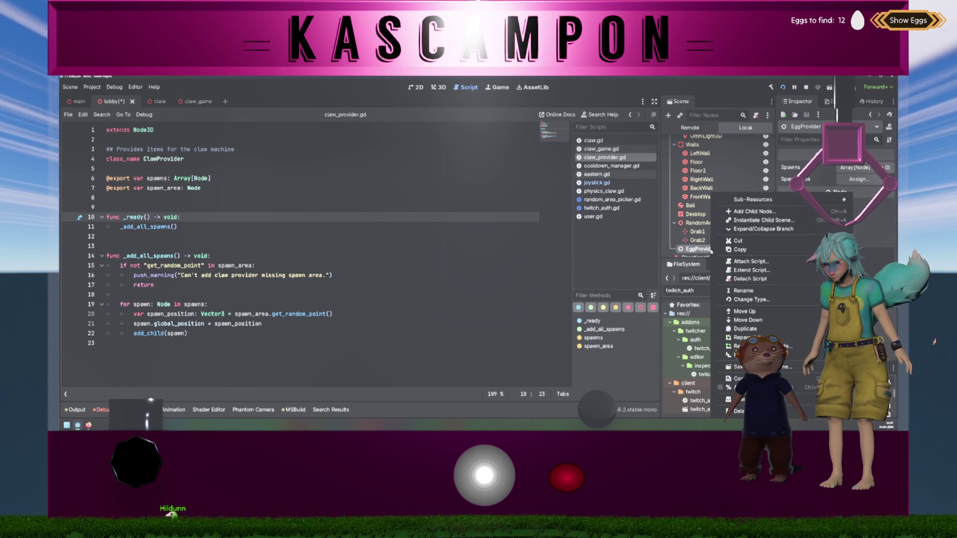
pyautogui.click(762, 271)
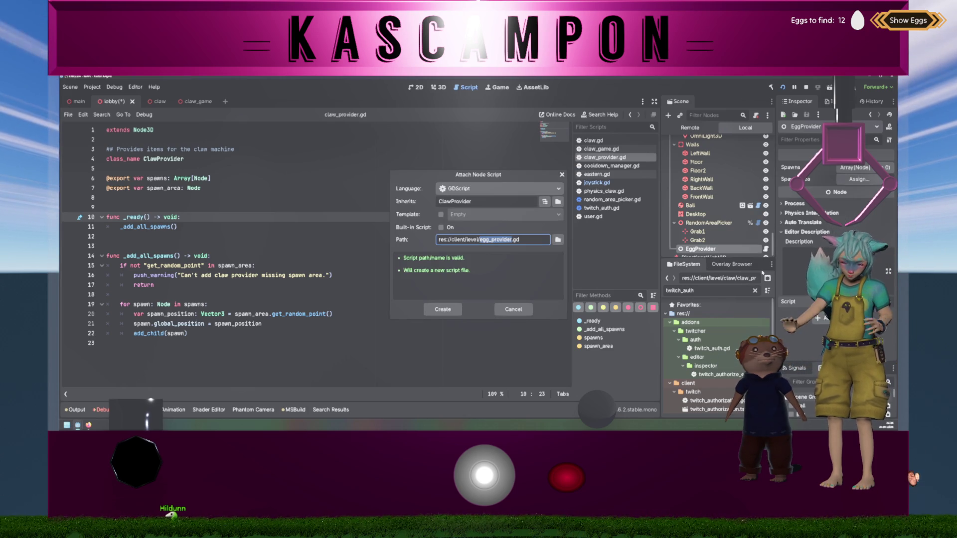
pyautogui.click(557, 241)
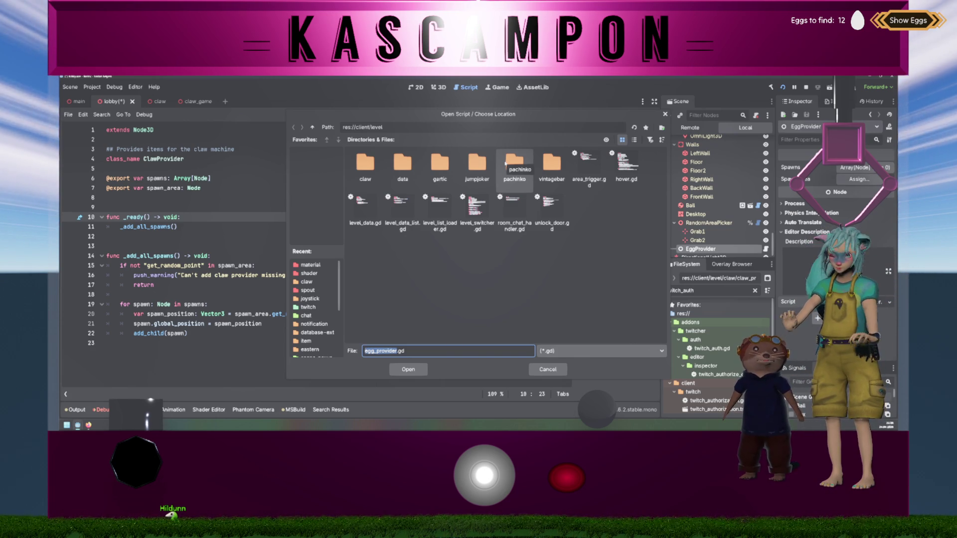
# Enter egg_provider.gd as the new script's file name in the location dialog
pyautogui.click(533, 190)
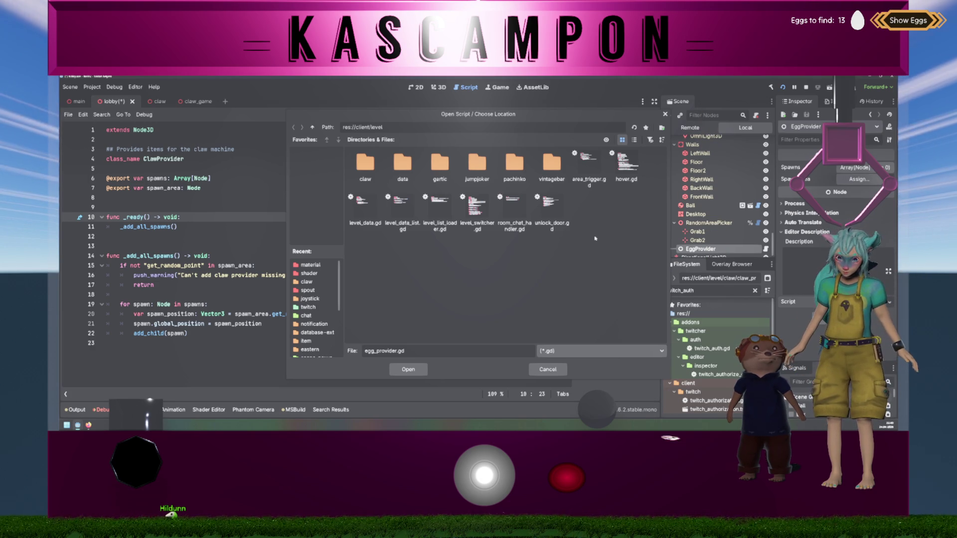
# Set the script's save folder to res://client/user_interaction/eastern
pyautogui.doubleClick(476, 162)
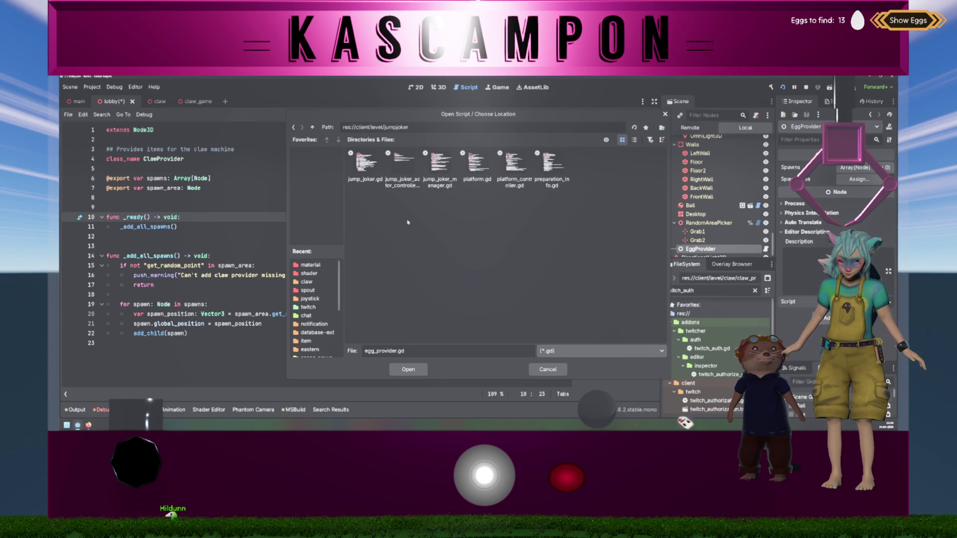
pyautogui.click(311, 128)
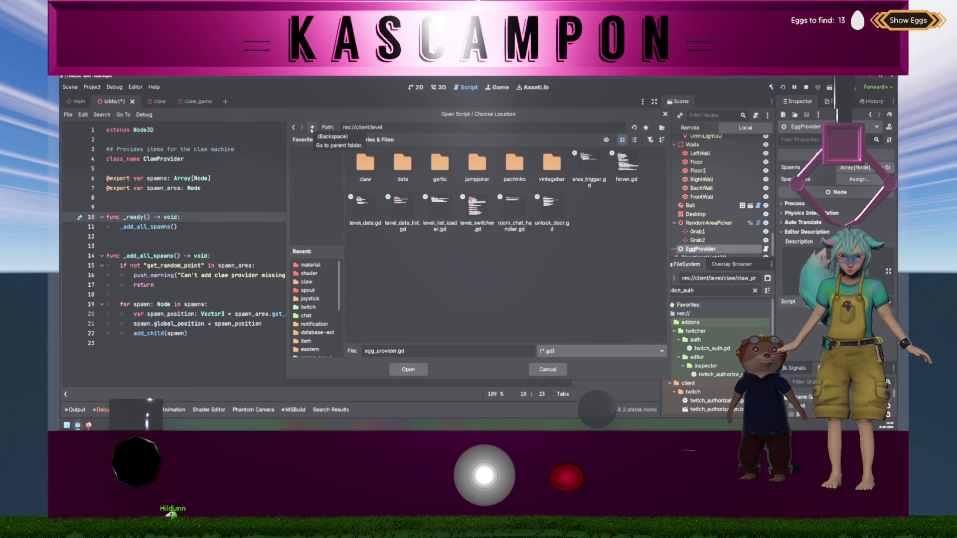
pyautogui.click(312, 128)
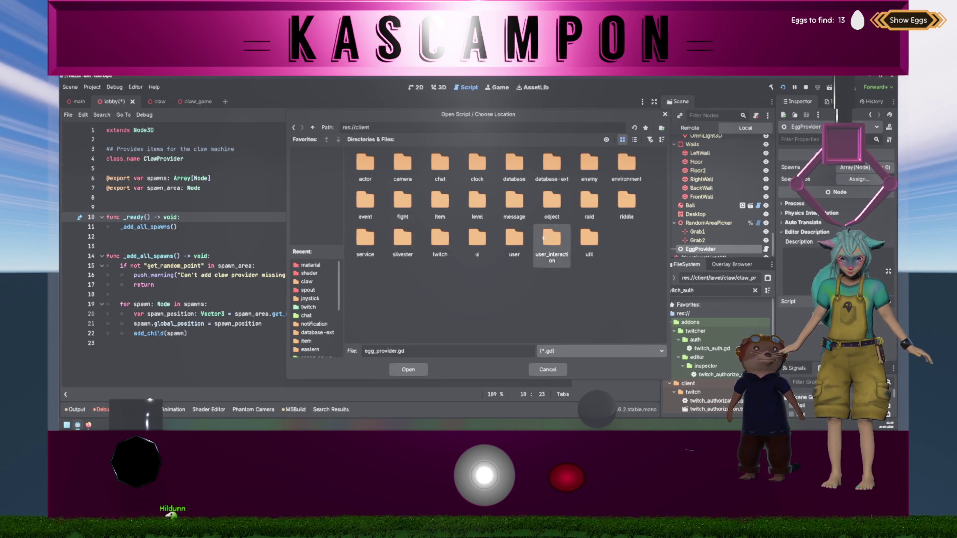
pyautogui.doubleClick(544, 237)
pyautogui.doubleClick(403, 164)
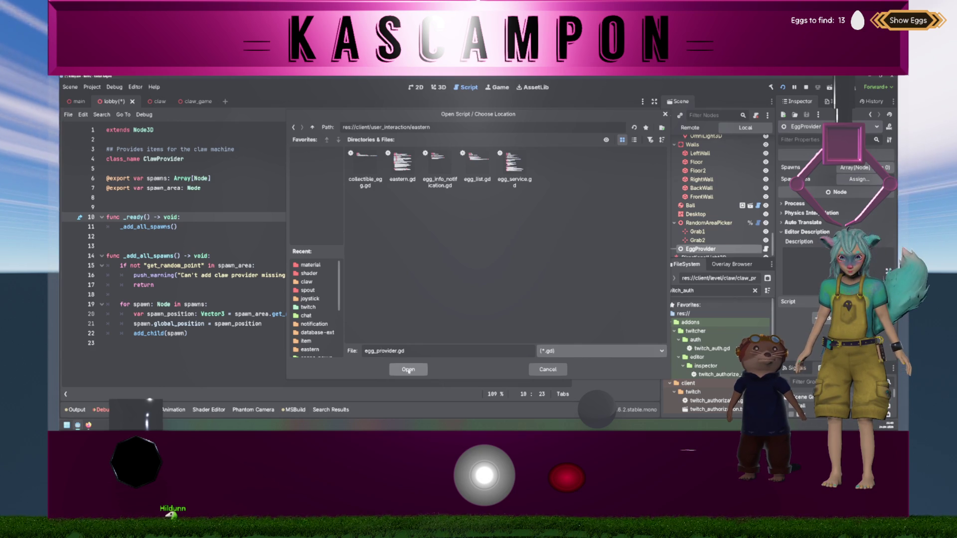
pyautogui.click(408, 369)
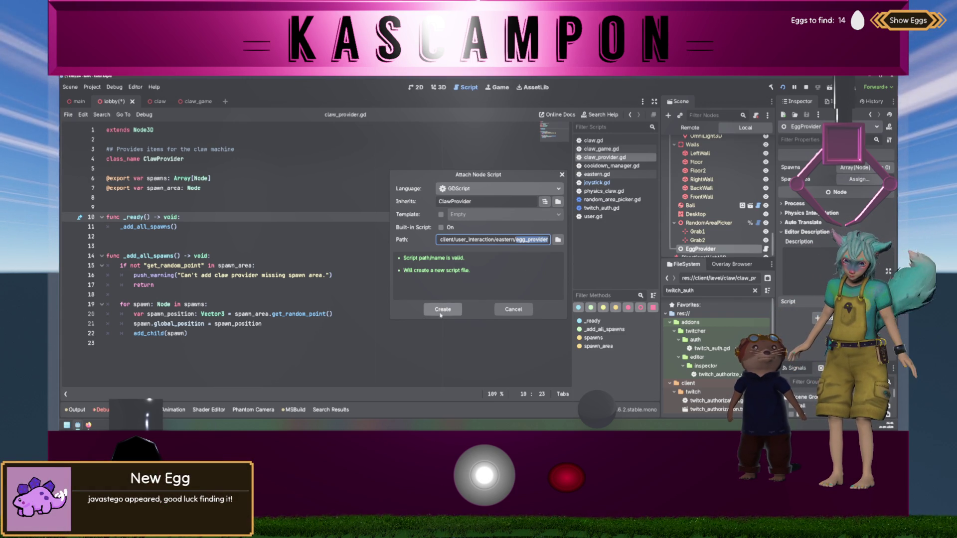
# Create egg_provider.gd and begin a _ready() -> void function that calls super._ready
pyautogui.click(442, 309)
pyautogui.press('Return')
pyautogui.write('func _rea')
pyautogui.press('Return')
pyautogui.press('Return')
pyautogui.write('supe')
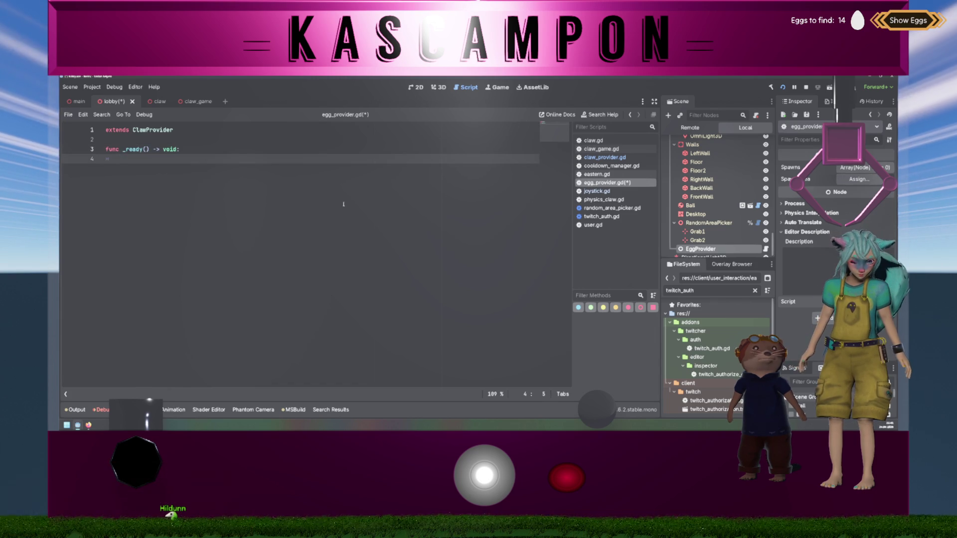
pyautogui.write('r.')
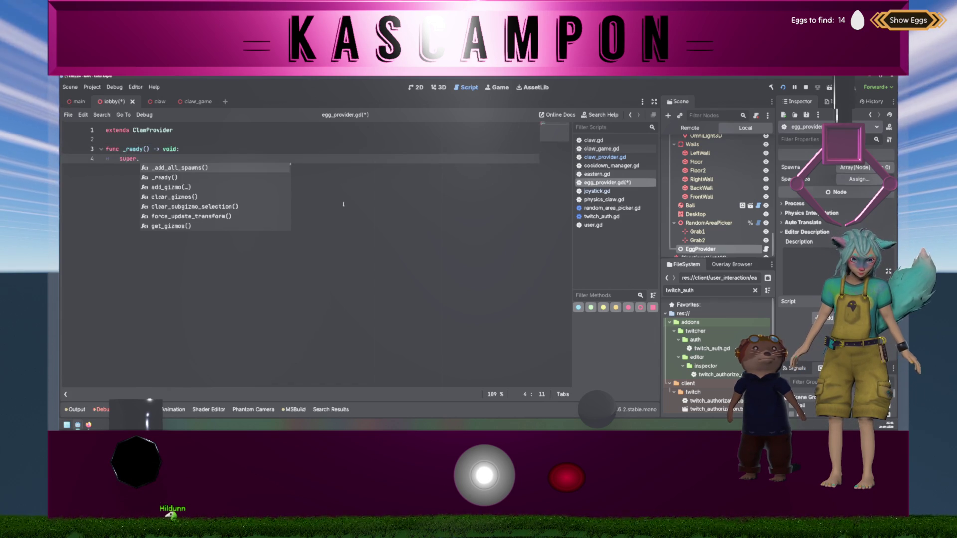
pyautogui.write('_r')
# Complete super._ready() in _ready, leave an empty line above it, and clear stray text
pyautogui.press('Return')
pyautogui.press('Home')
pyautogui.press('Return')
pyautogui.press('Up')
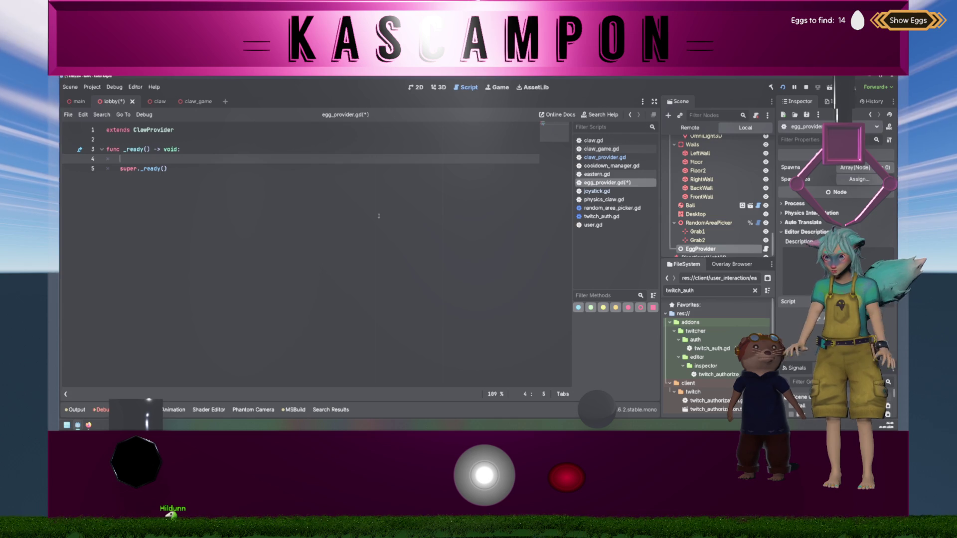
pyautogui.write('jofhjasofhjoisadjhfoisdj')
pyautogui.write('hfaosidjfoiasjdfoihjasd')
pyautogui.hotkey('ctrl', 'BackSpace')
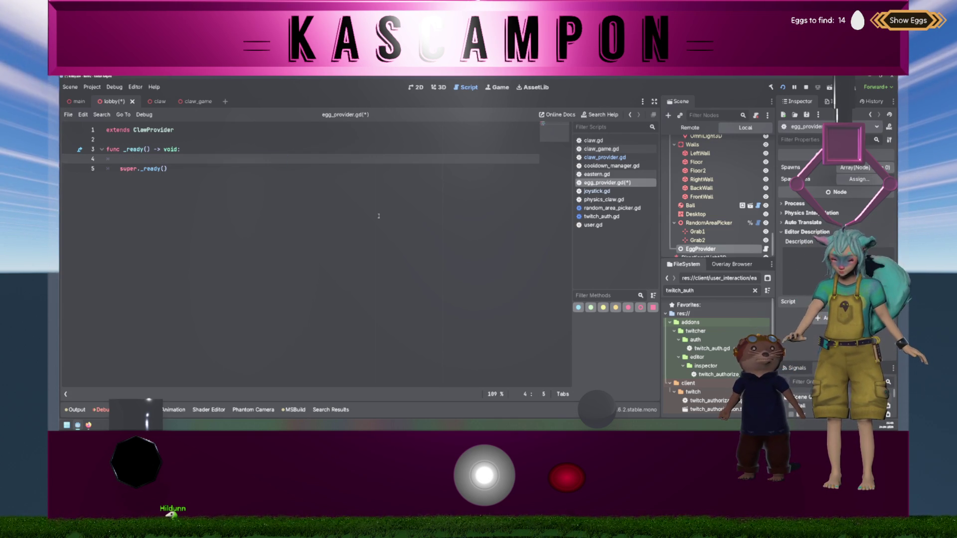
# Filter the FileSystem by 'egg', open egg_service.gd and select the get_all_eggs function name
pyautogui.doubleClick(692, 291)
pyautogui.write('egg')
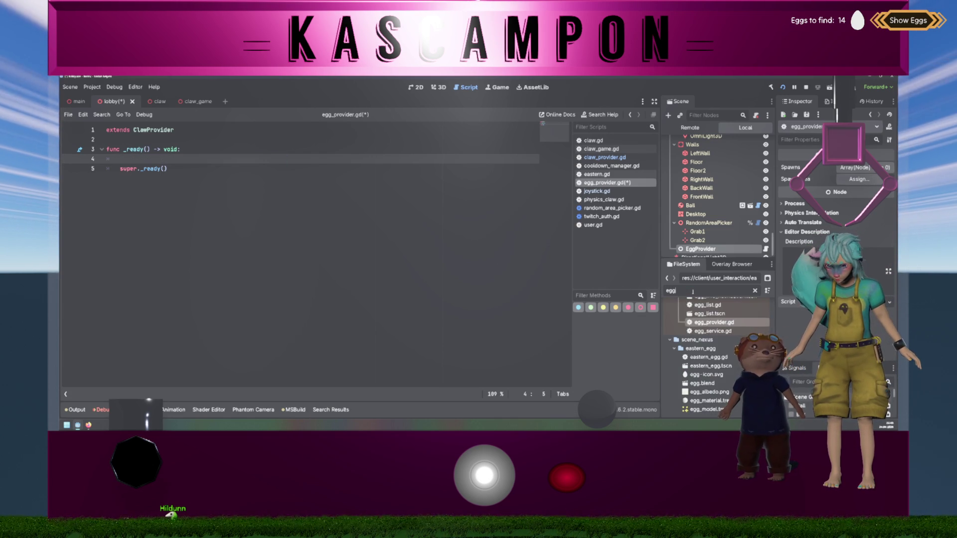
pyautogui.doubleClick(712, 331)
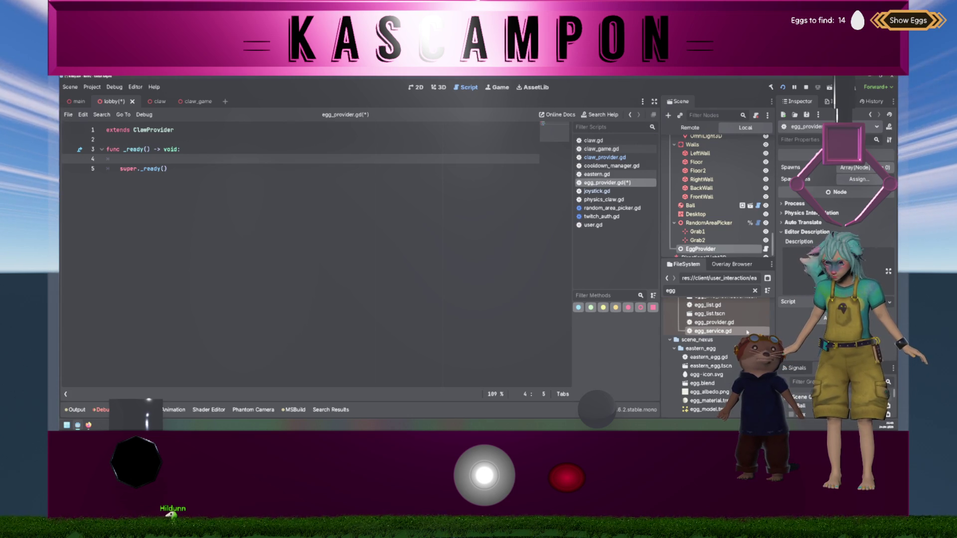
pyautogui.scroll(-4, 339, 261)
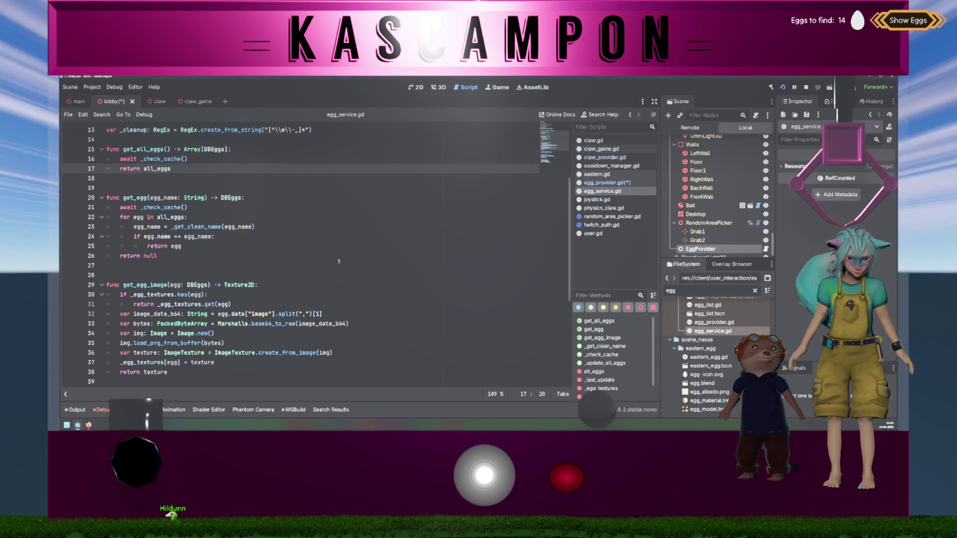
pyautogui.scroll(-6, 339, 262)
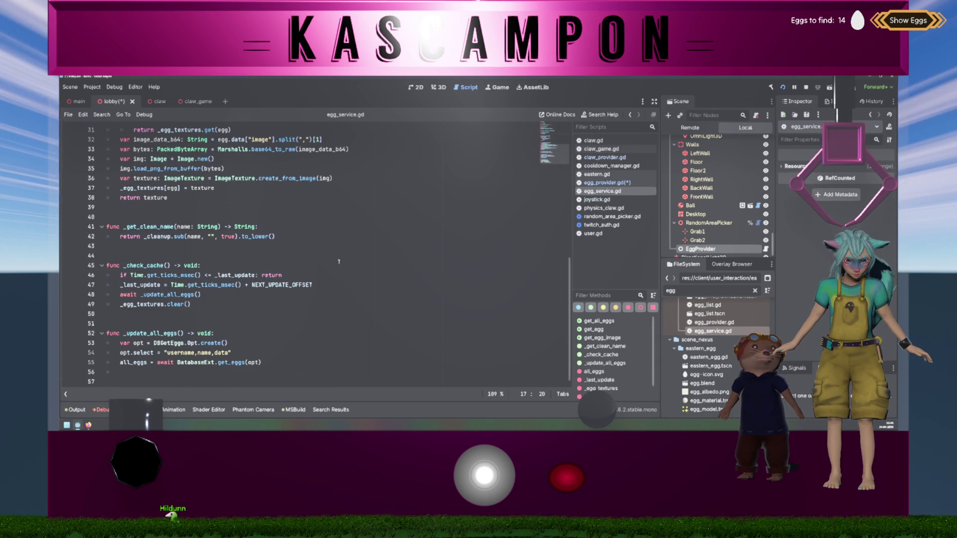
pyautogui.scroll(8, 339, 261)
pyautogui.click(165, 206)
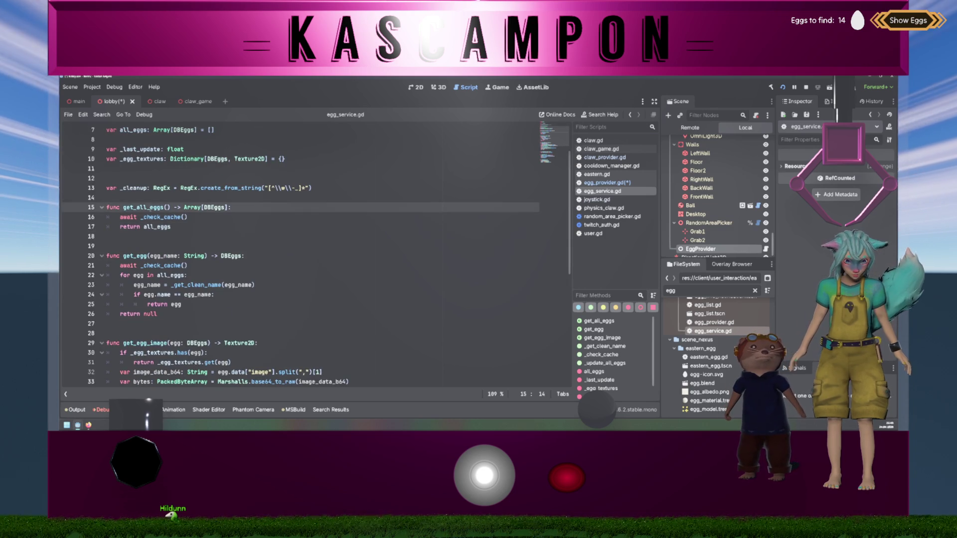
pyautogui.doubleClick(143, 207)
pyautogui.scroll(2, 143, 206)
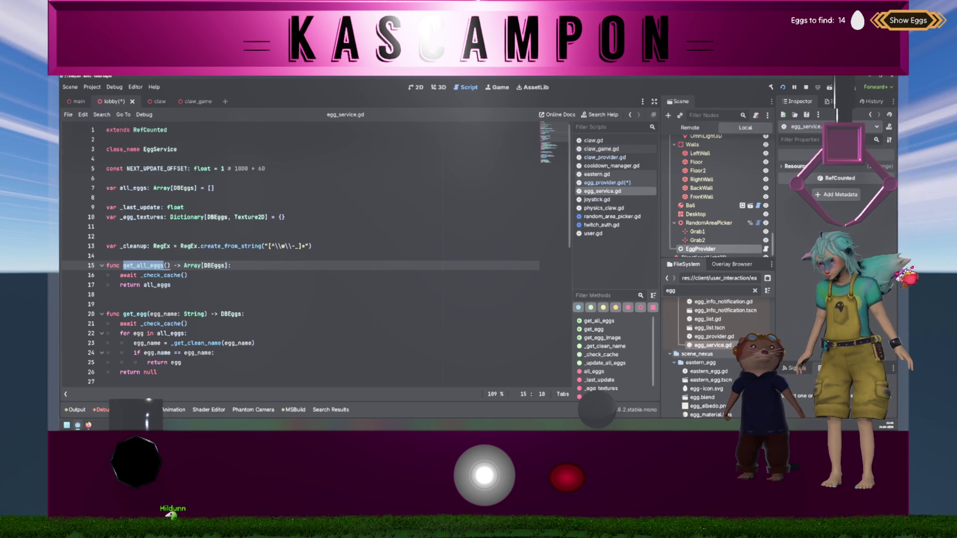
pyautogui.scroll(1, 695, 343)
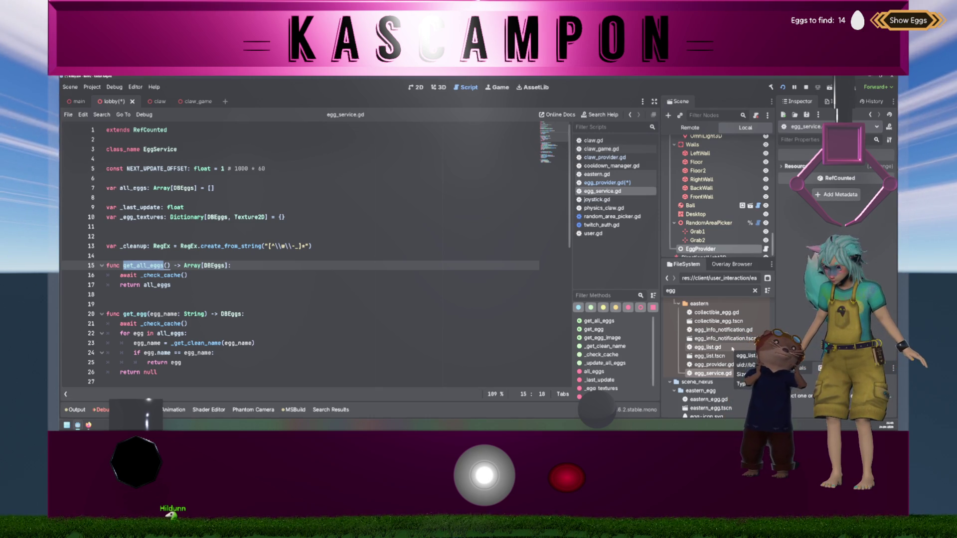
pyautogui.scroll(3, 732, 349)
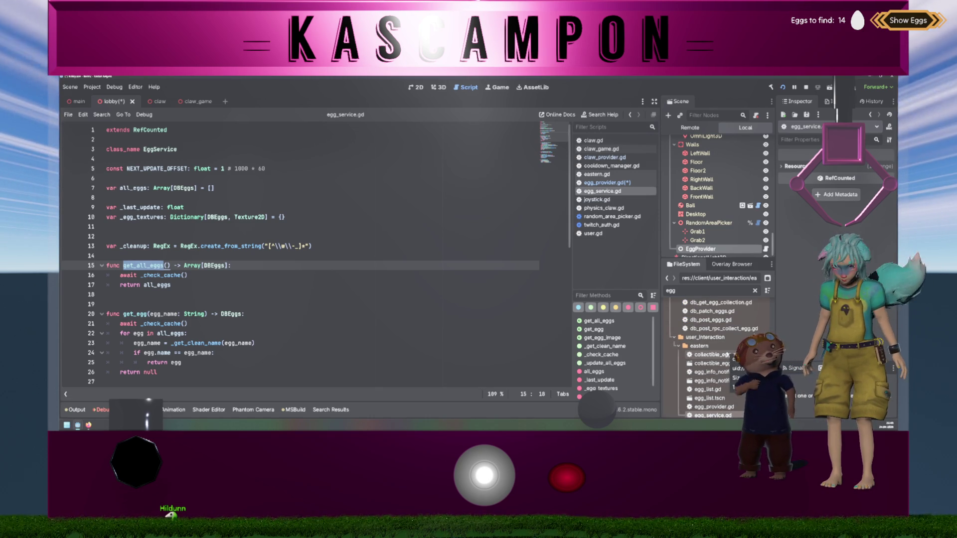
# Open collectible_egg.gd, then return to egg_service.gd
pyautogui.doubleClick(717, 354)
pyautogui.doubleClick(710, 415)
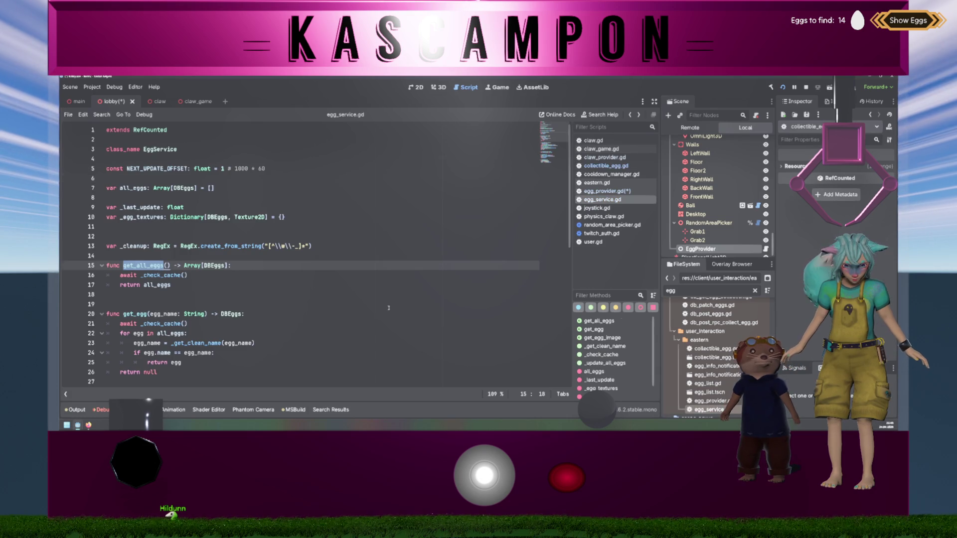
pyautogui.scroll(-3, 738, 358)
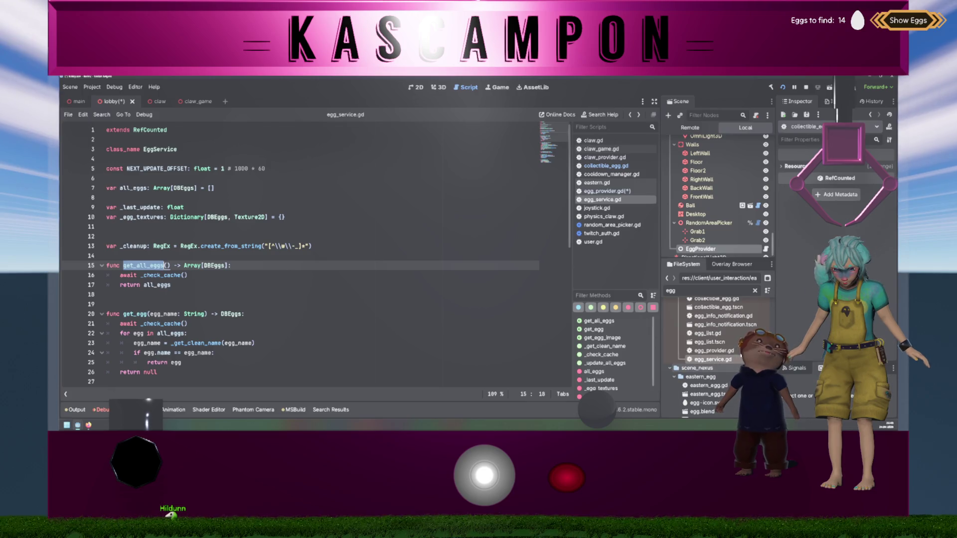
# Search all project files for get_all_eggs() and open the line 58 match in eastern.gd
pyautogui.click(169, 265)
pyautogui.moveTo(169, 265); pyautogui.dragTo(123, 265)
pyautogui.hotkey('ctrl', 'shift', 'f')
pyautogui.press('Return')
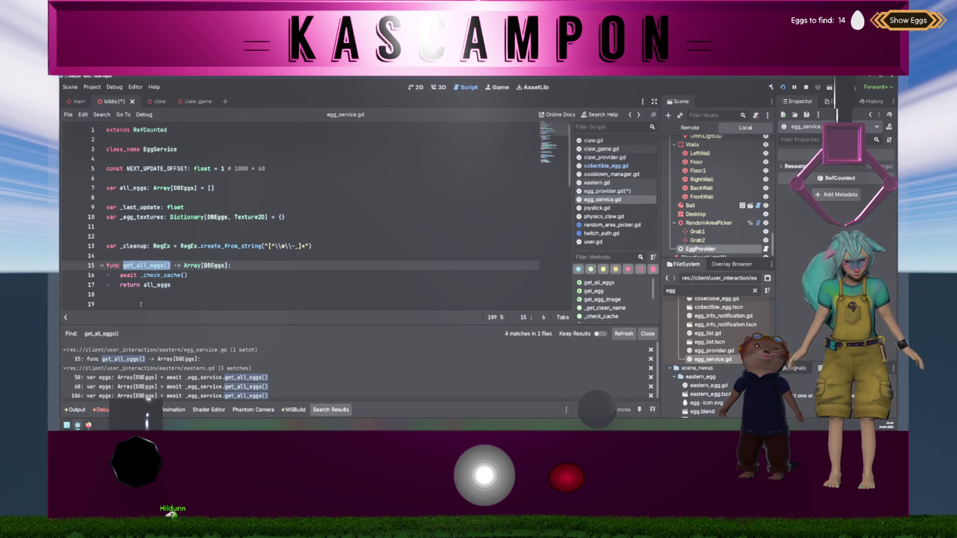
pyautogui.scroll(-1, 305, 345)
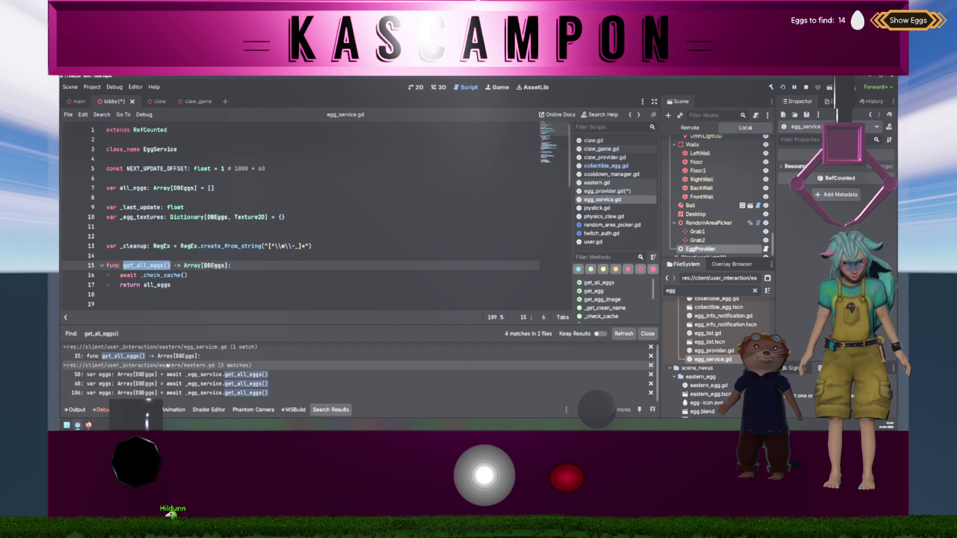
pyautogui.click(216, 374)
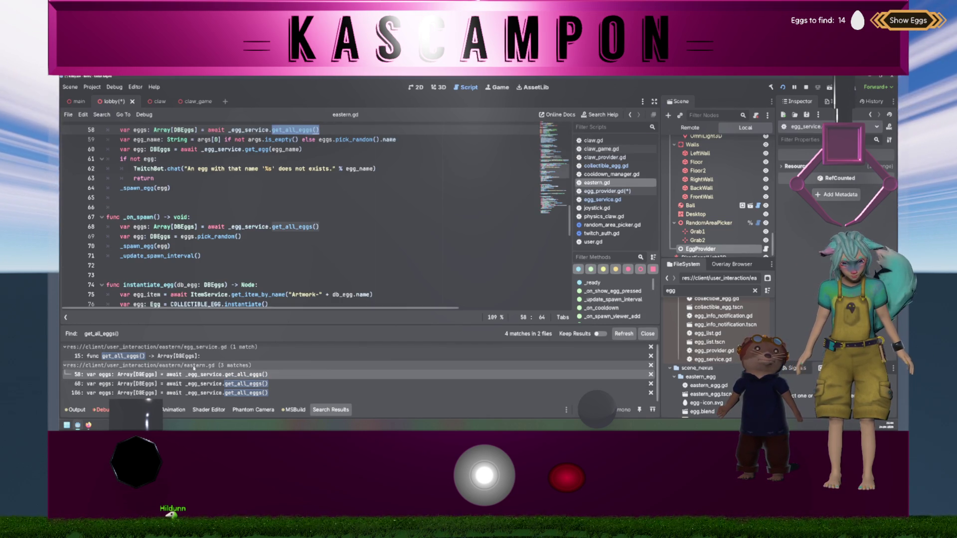
pyautogui.scroll(1, 717, 341)
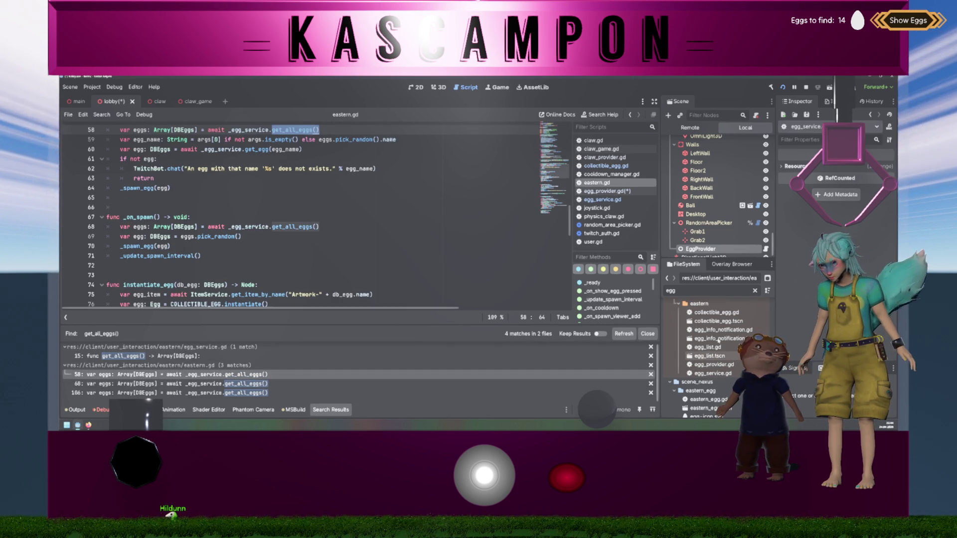
pyautogui.scroll(4, 733, 365)
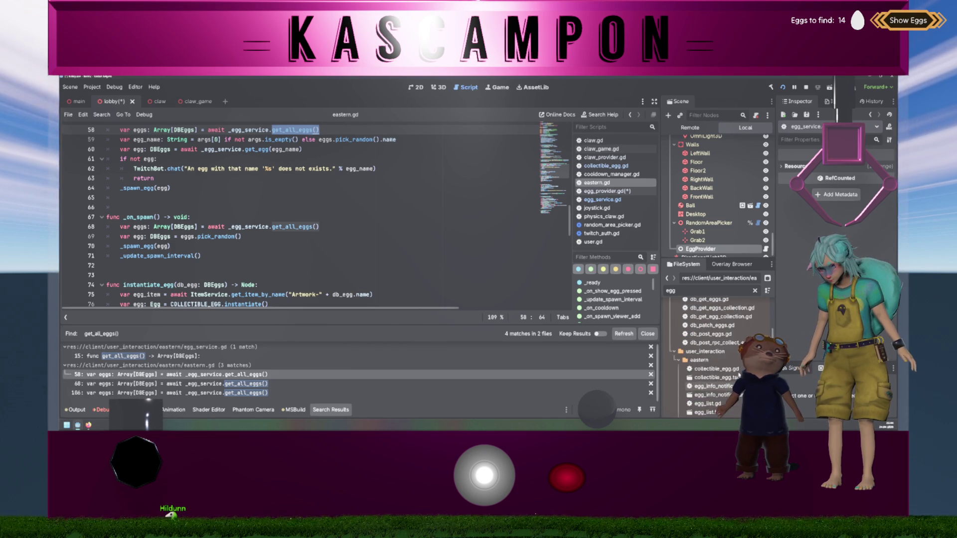
pyautogui.scroll(5, 738, 375)
# Clear the 'egg' file filter, inspect the Eastern and EggProvider nodes, and open egg_provider.gd
pyautogui.click(685, 290)
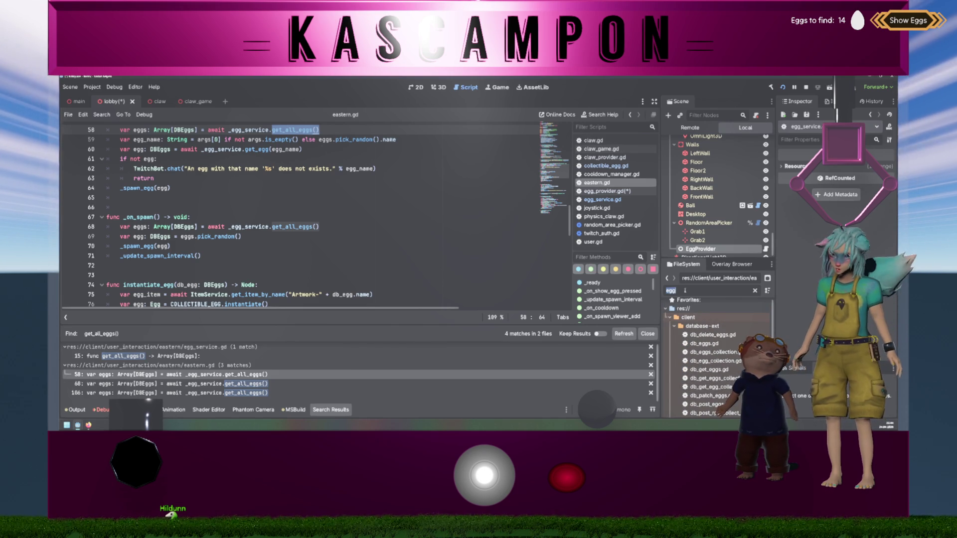
pyautogui.press('BackSpace')
pyautogui.scroll(-3, 710, 348)
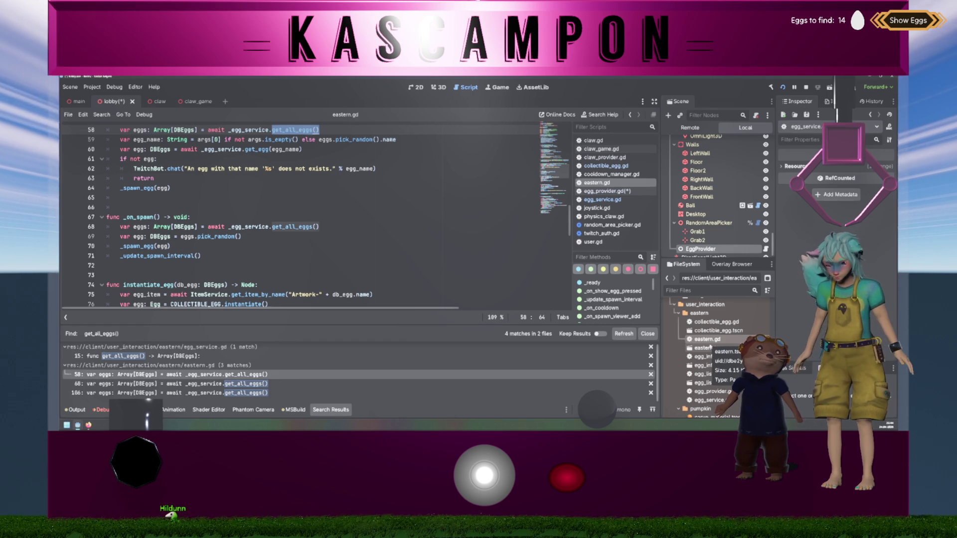
pyautogui.click(321, 207)
pyautogui.scroll(3, 321, 205)
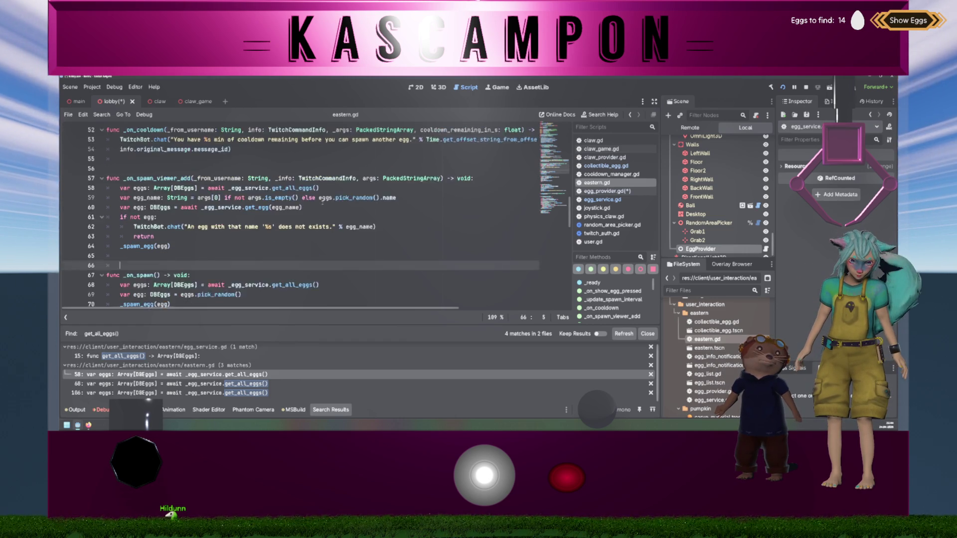
pyautogui.scroll(15, 322, 202)
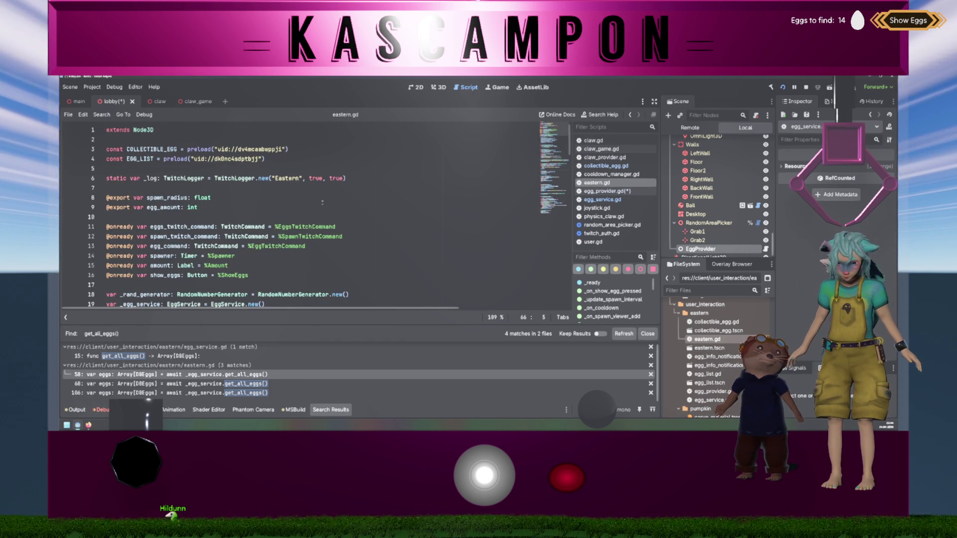
pyautogui.scroll(10, 746, 201)
pyautogui.scroll(5, 745, 201)
pyautogui.click(707, 151)
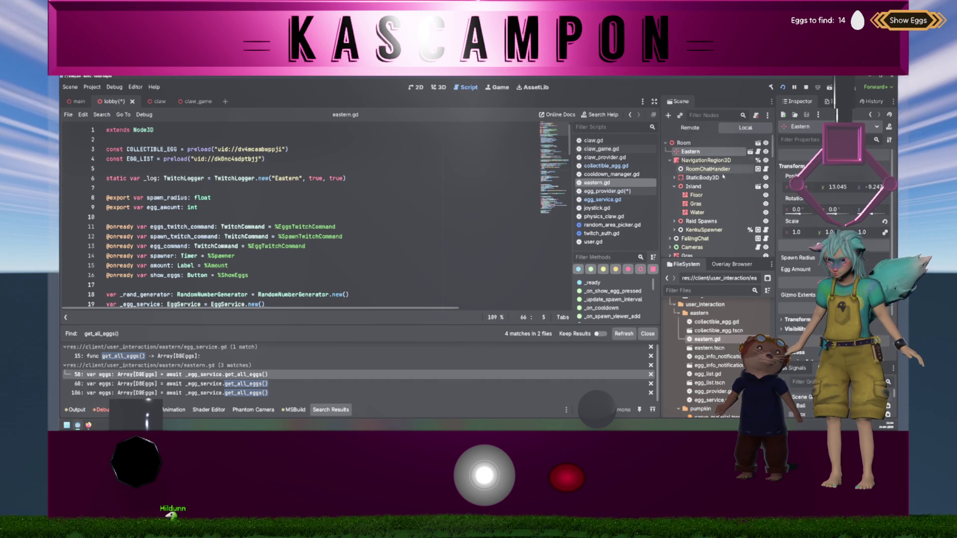
pyautogui.scroll(-10, 714, 175)
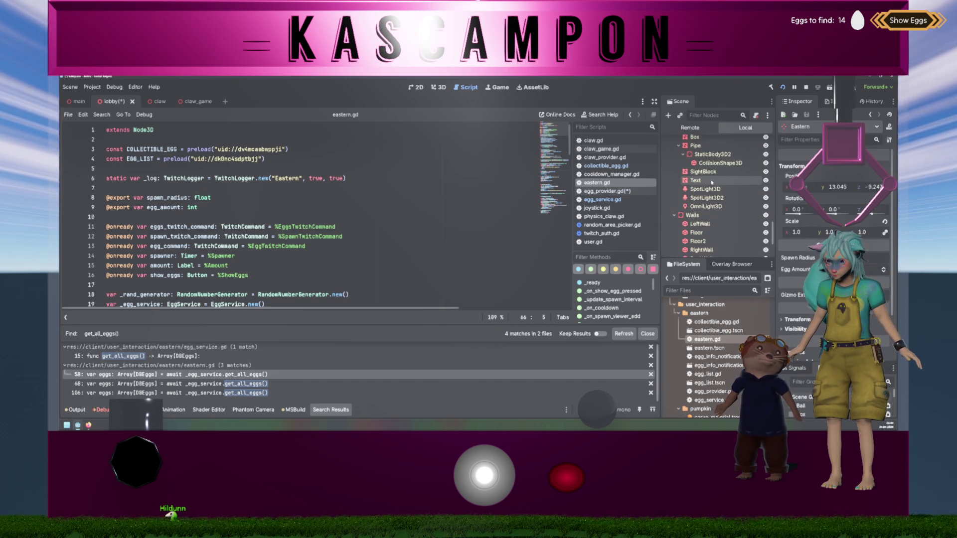
pyautogui.scroll(-5, 715, 210)
pyautogui.click(718, 241)
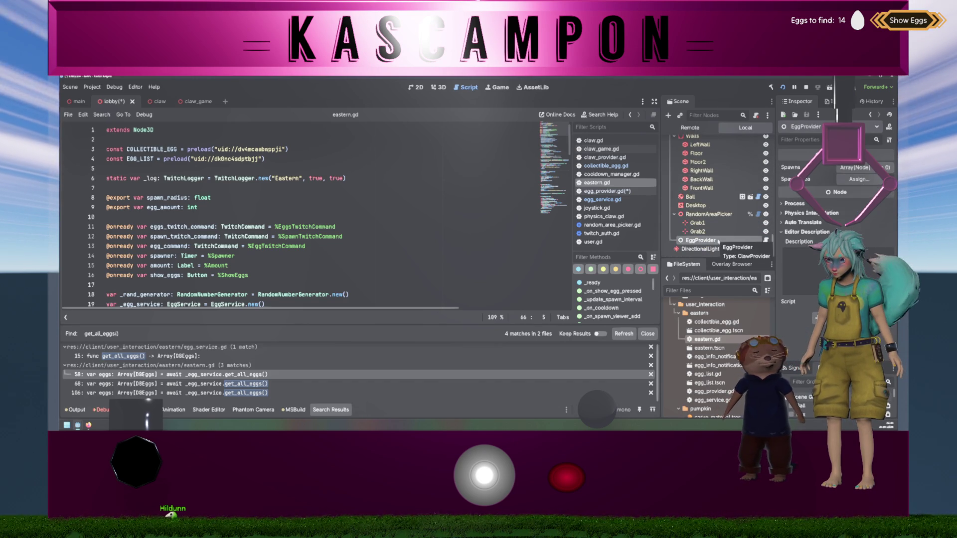
pyautogui.click(765, 240)
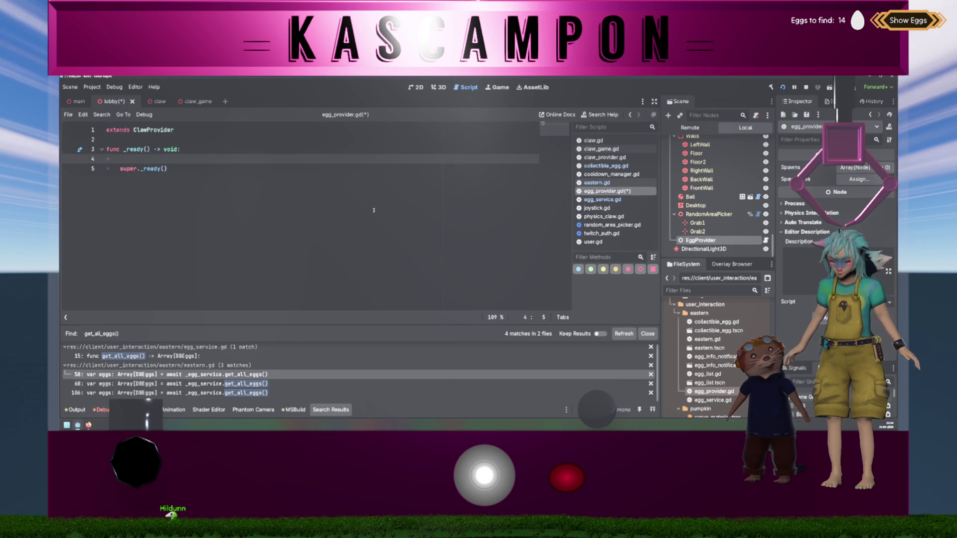
pyautogui.click(274, 140)
pyautogui.press('Return')
pyautogui.write('@expor')
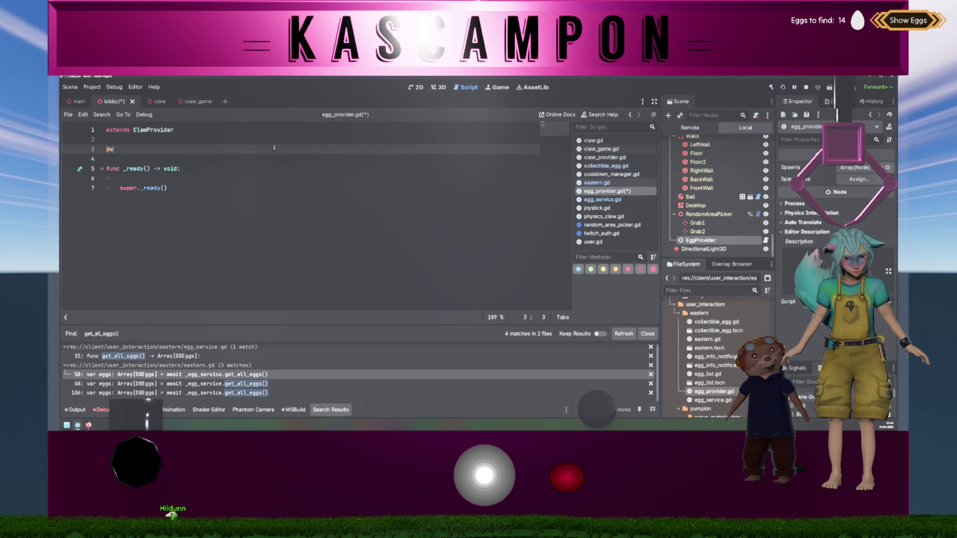
pyautogui.write('t var eastern')
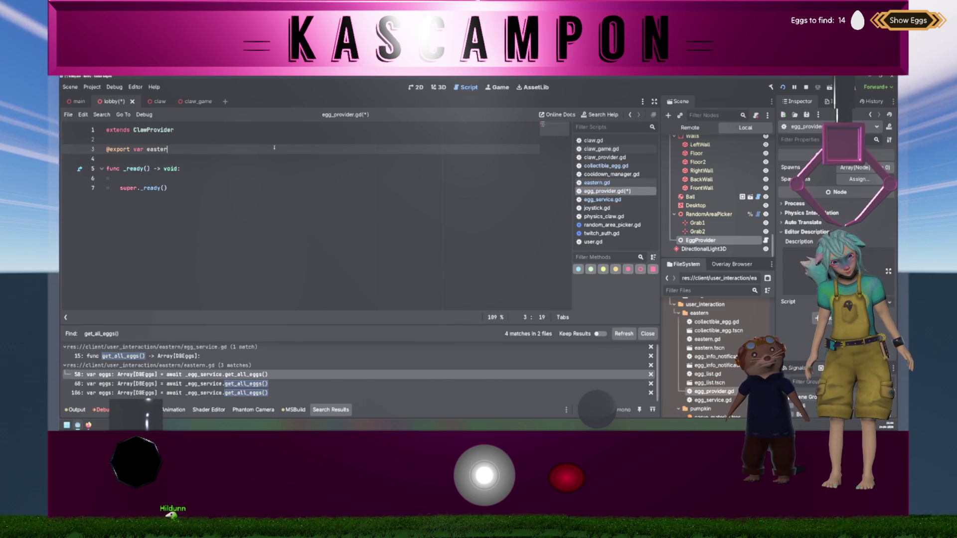
pyautogui.write(': Easter')
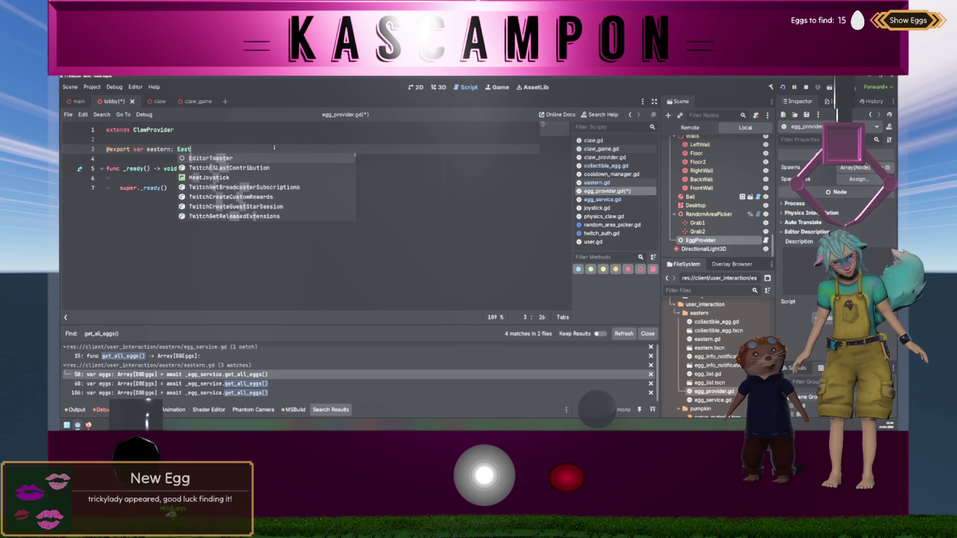
pyautogui.hotkey('ctrl', 'shift', 'Left')
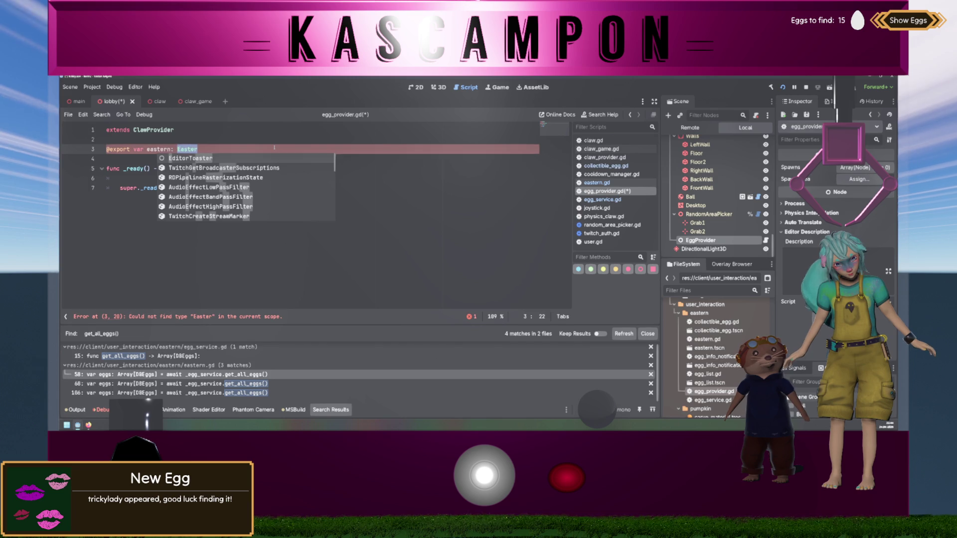
pyautogui.moveTo(707, 339); pyautogui.dragTo(150, 139)
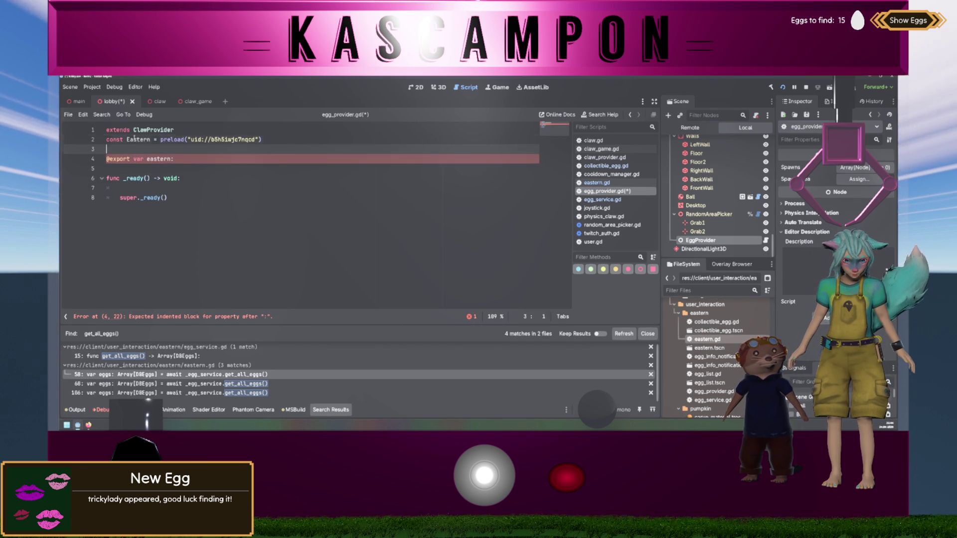
pyautogui.click(209, 159)
pyautogui.write('Eastern')
pyautogui.click(271, 130)
pyautogui.press('Return')
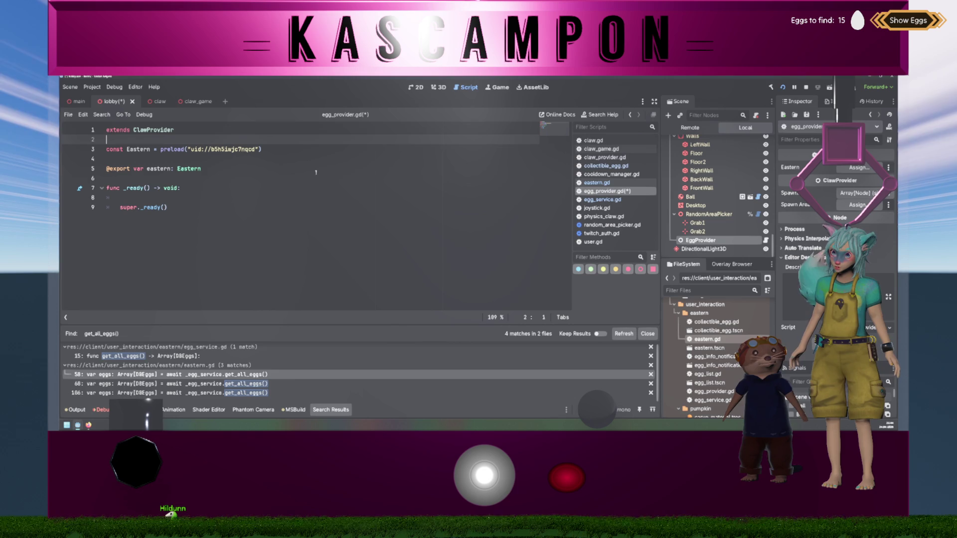
# Start an 'eastern.' access inside _ready and browse its members without inserting any
pyautogui.click(327, 182)
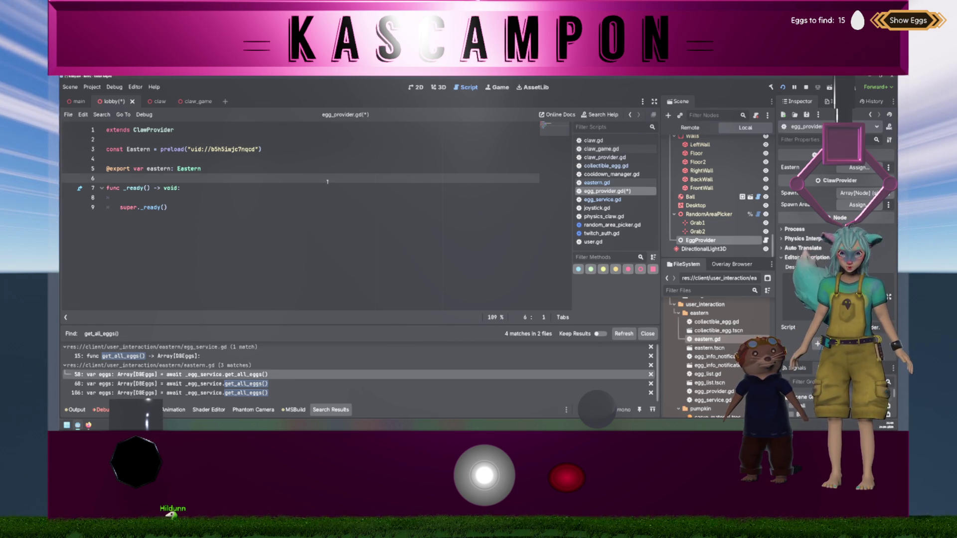
pyautogui.press('Down')
pyautogui.press('Down')
pyautogui.write('astern.')
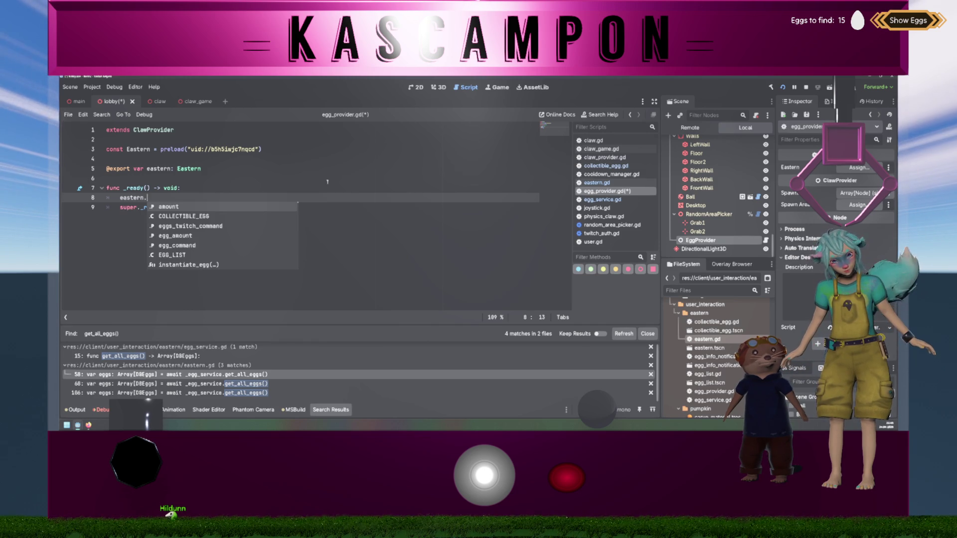
pyautogui.press('Down')
pyautogui.press('Down')
pyautogui.press('Down')
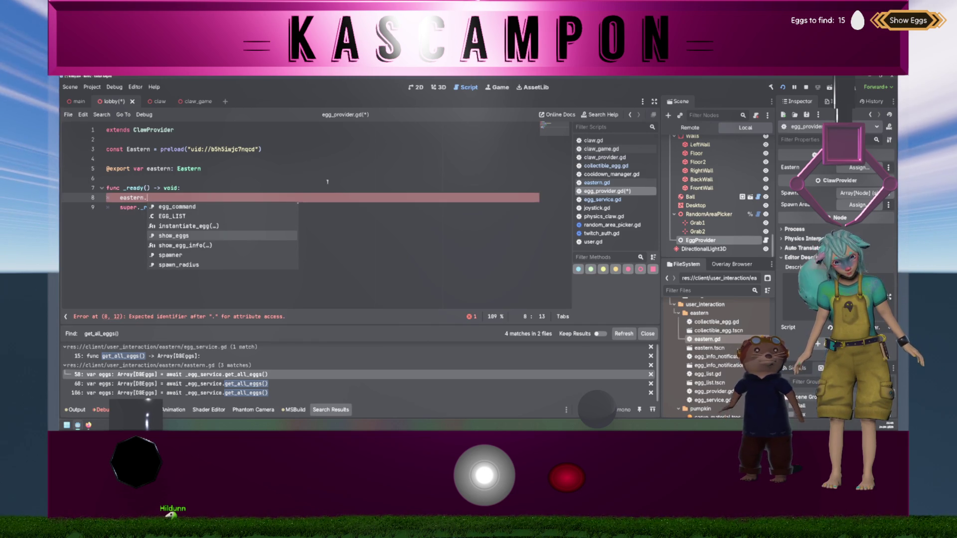
pyautogui.press('Down')
pyautogui.press('Down')
pyautogui.press('Down')
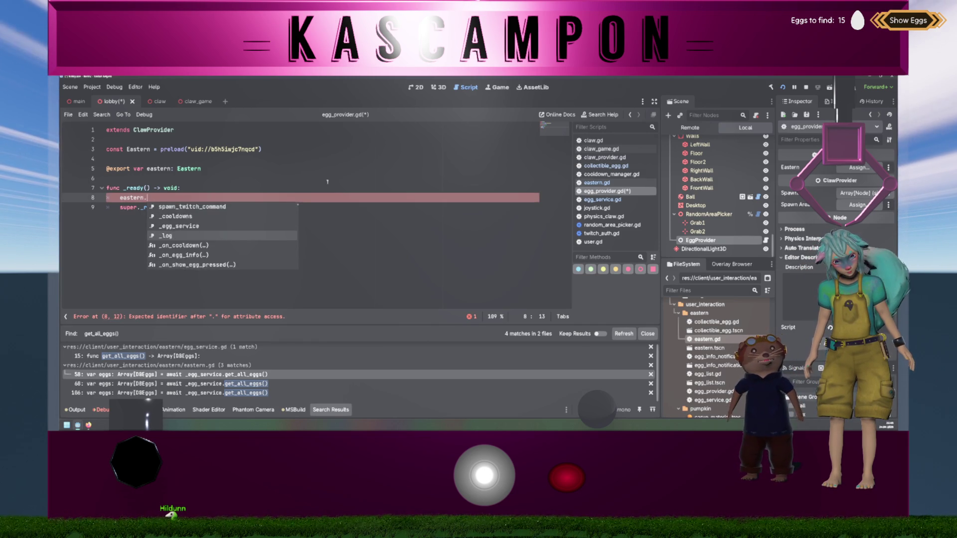
pyautogui.press('Escape')
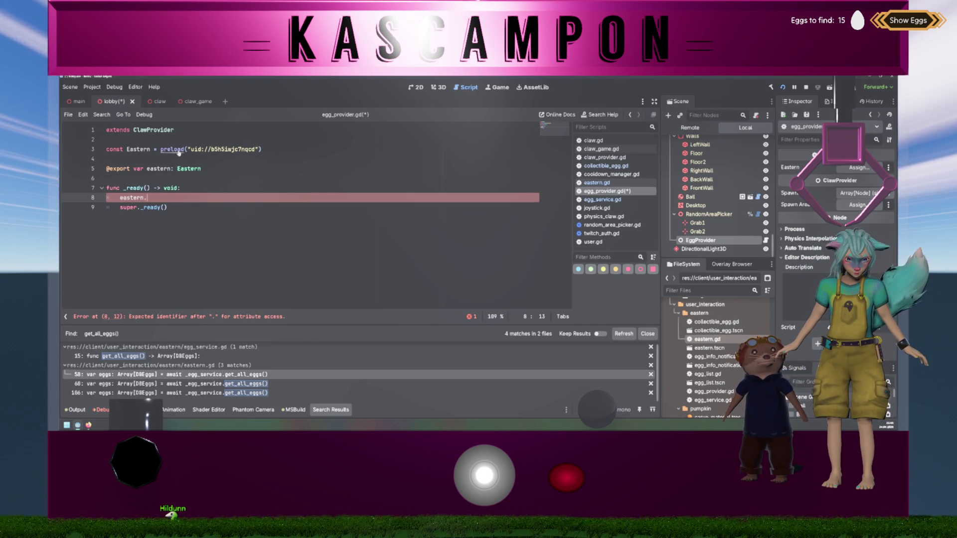
# Inspect instantiate_egg in eastern.gd using a taller methods list, then return to egg_provider.gd
pyautogui.keyDown('ctrl'); pyautogui.click(179, 153); pyautogui.keyUp('ctrl')
pyautogui.scroll(-5, 331, 214)
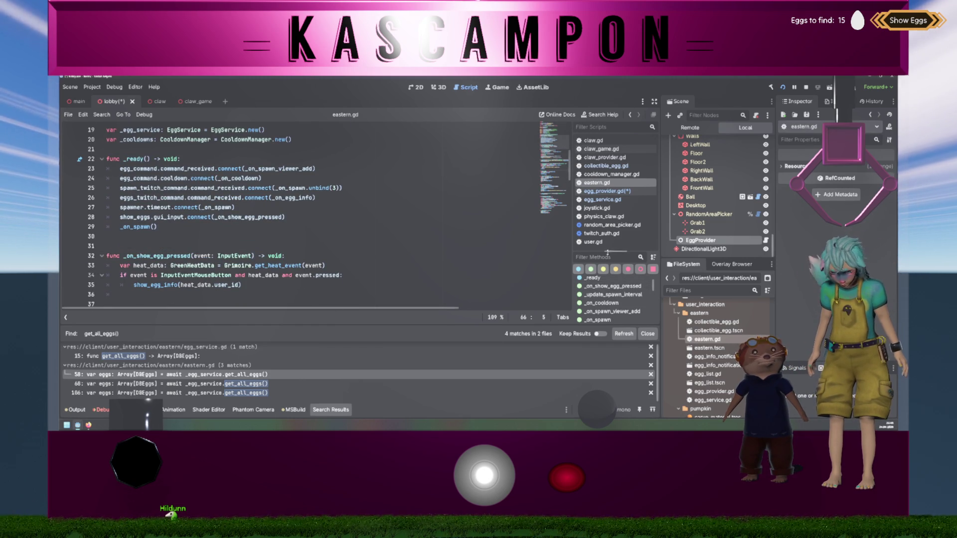
pyautogui.moveTo(597, 252); pyautogui.dragTo(595, 172)
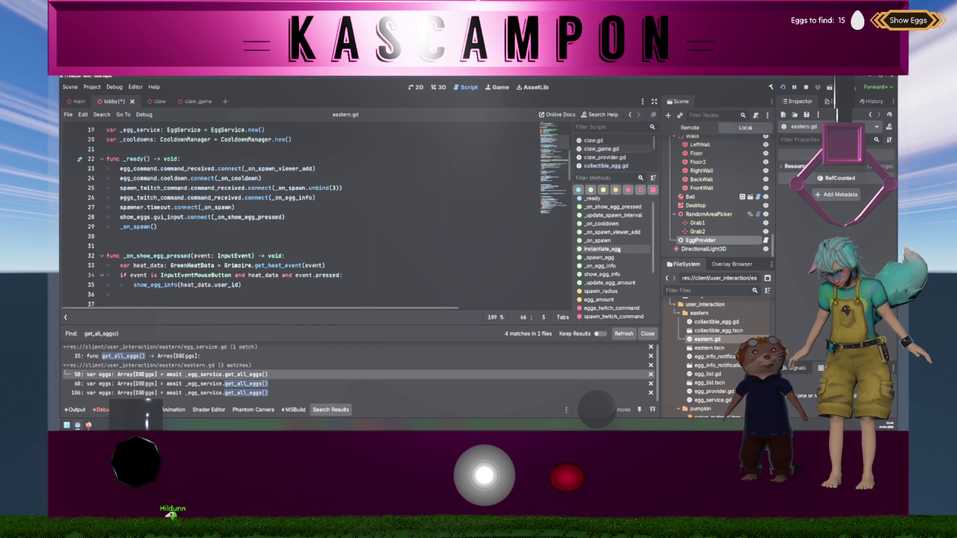
pyautogui.click(606, 249)
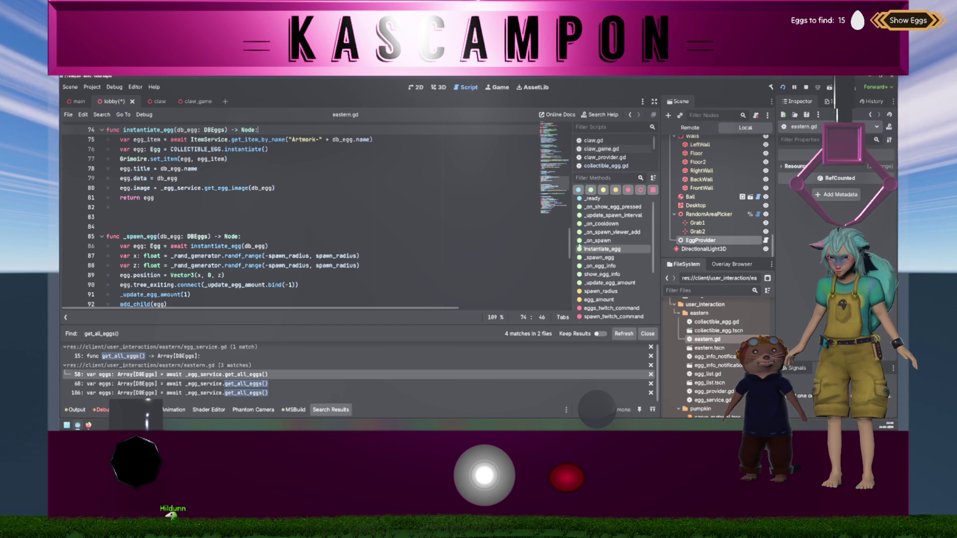
pyautogui.scroll(1, 599, 243)
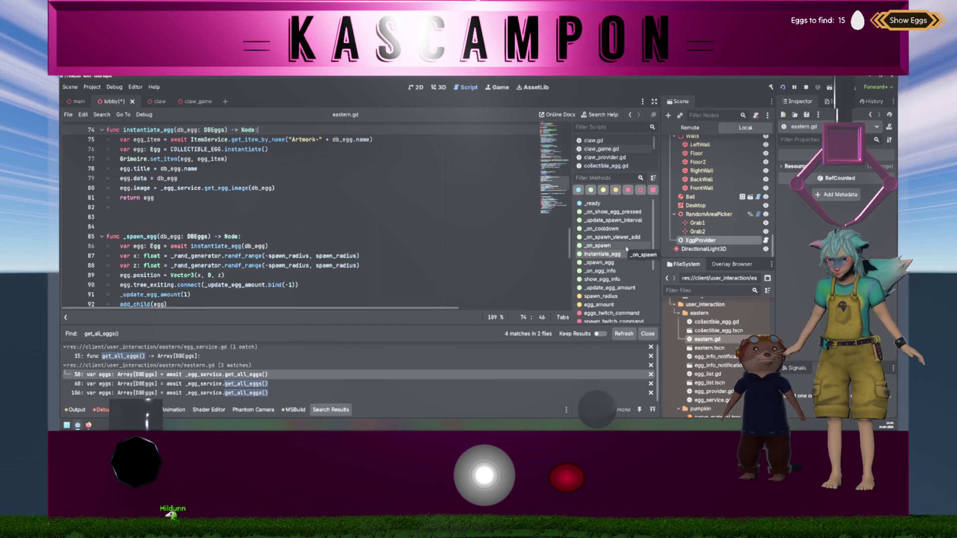
pyautogui.scroll(-2, 626, 248)
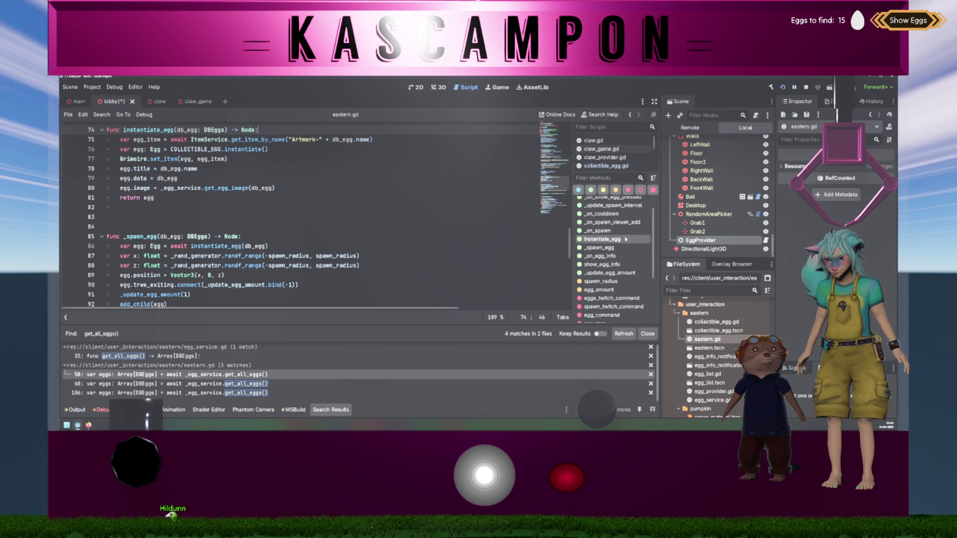
pyautogui.scroll(-6, 630, 264)
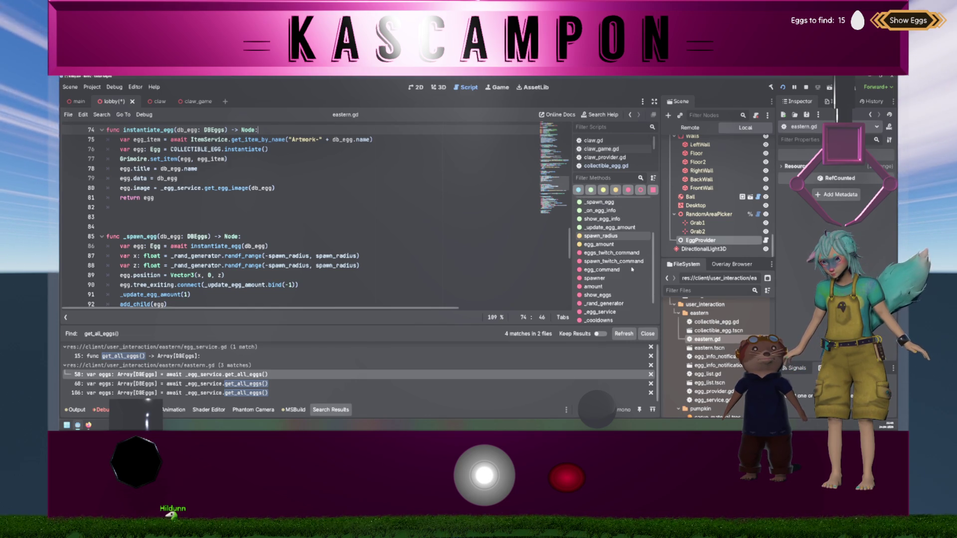
pyautogui.scroll(-4, 632, 269)
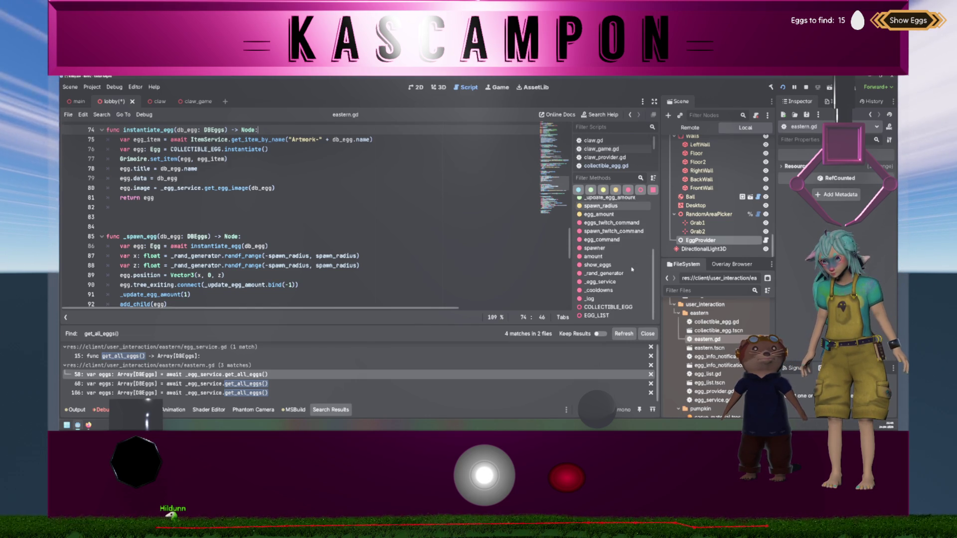
pyautogui.scroll(10, 632, 269)
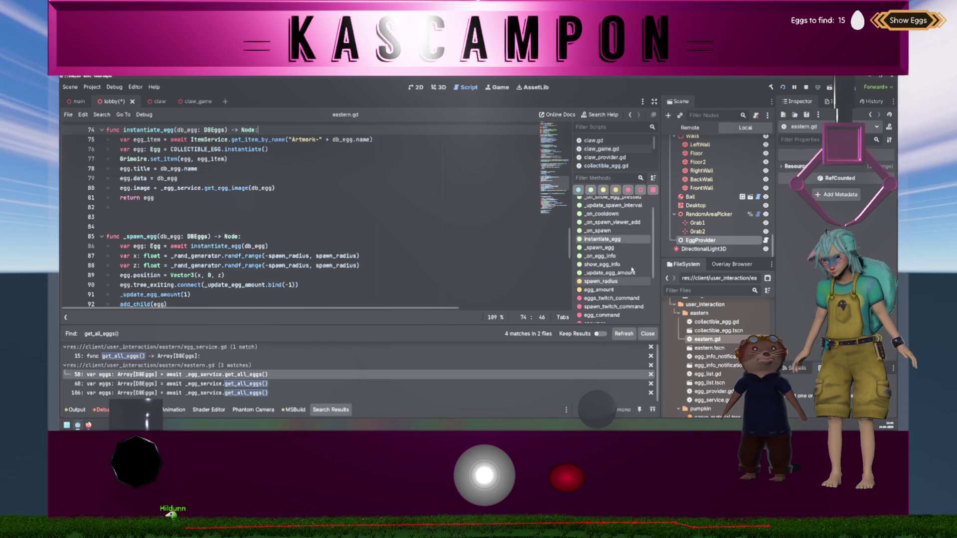
pyautogui.doubleClick(162, 217)
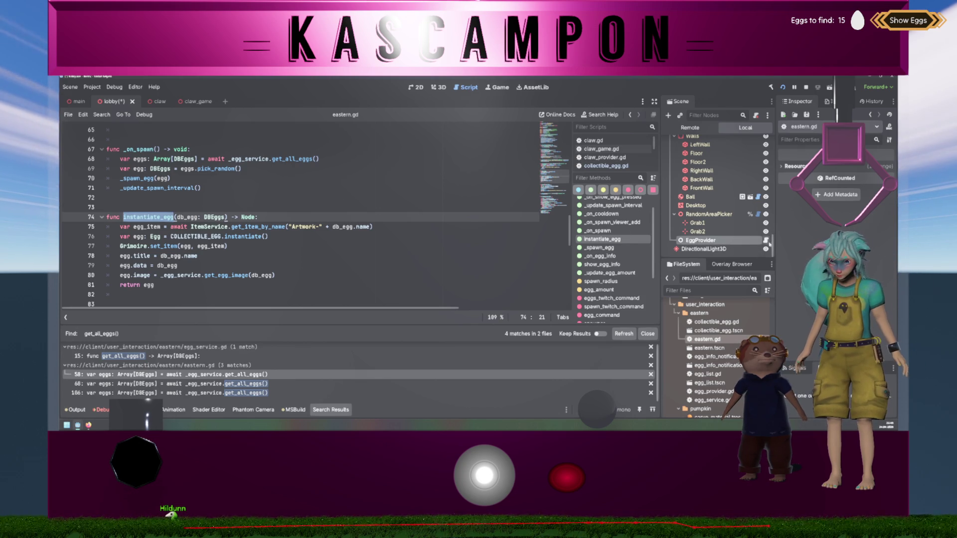
pyautogui.click(765, 240)
pyautogui.click(265, 192)
# Declare 'var _egg_service: EggService = EggService.new()' above _ready in egg_provider.gd
pyautogui.press('Up')
pyautogui.press('Up')
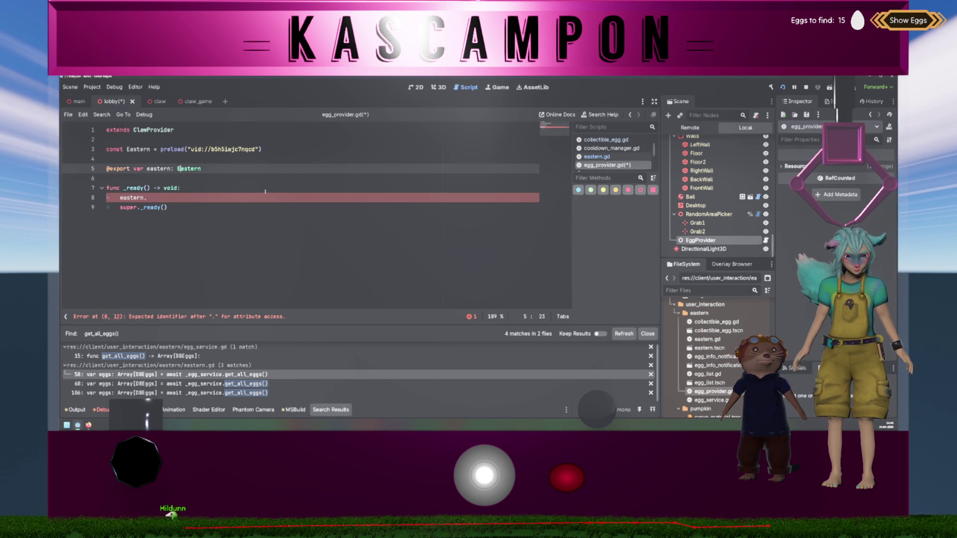
pyautogui.press('Return')
pyautogui.press('Return')
pyautogui.write('var egg_serv')
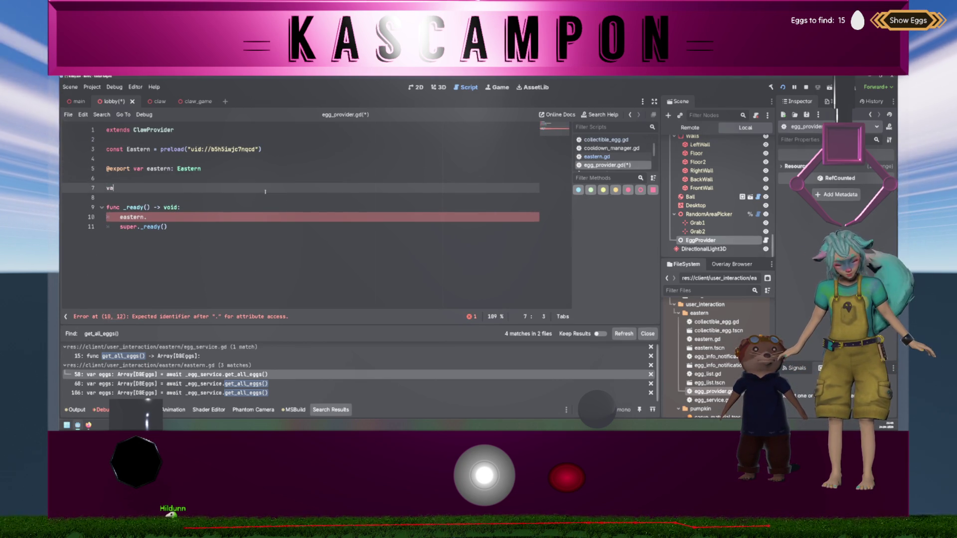
pyautogui.write('ice: EggS')
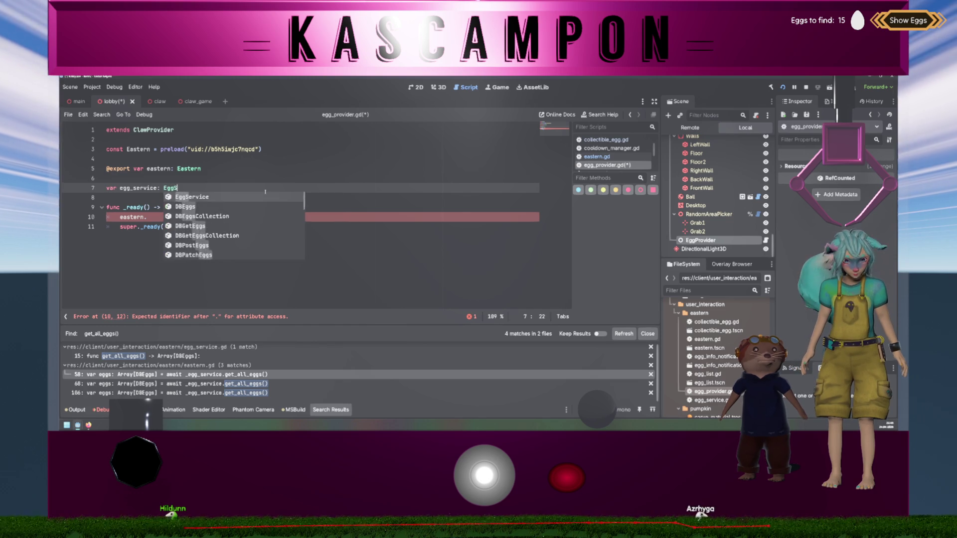
pyautogui.press('Return')
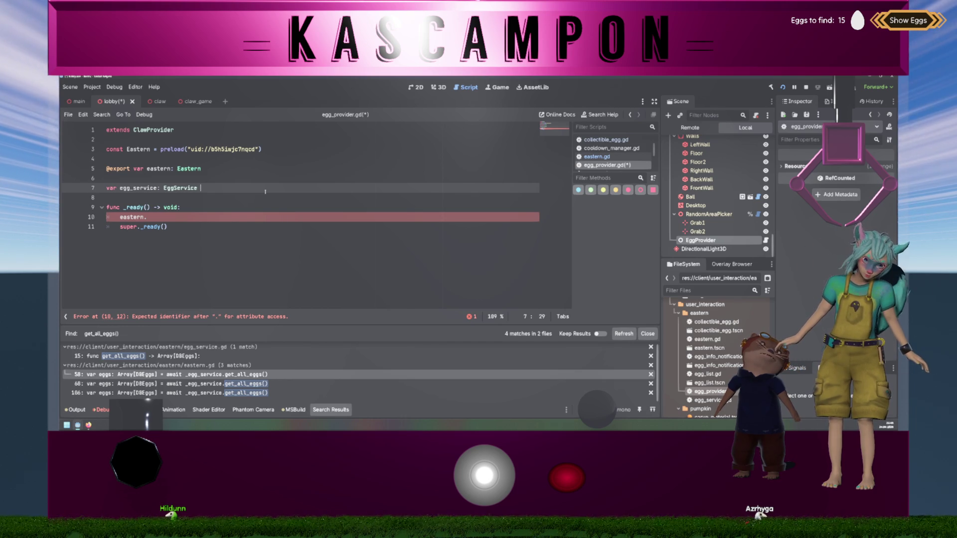
pyautogui.press('BackSpace')
pyautogui.press('BackSpace')
pyautogui.write('EggService.')
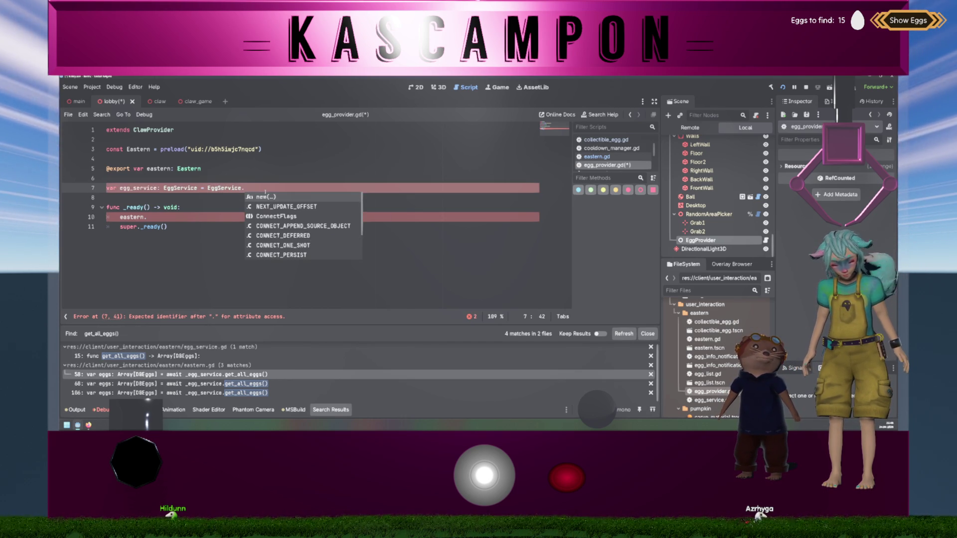
pyautogui.press('Return')
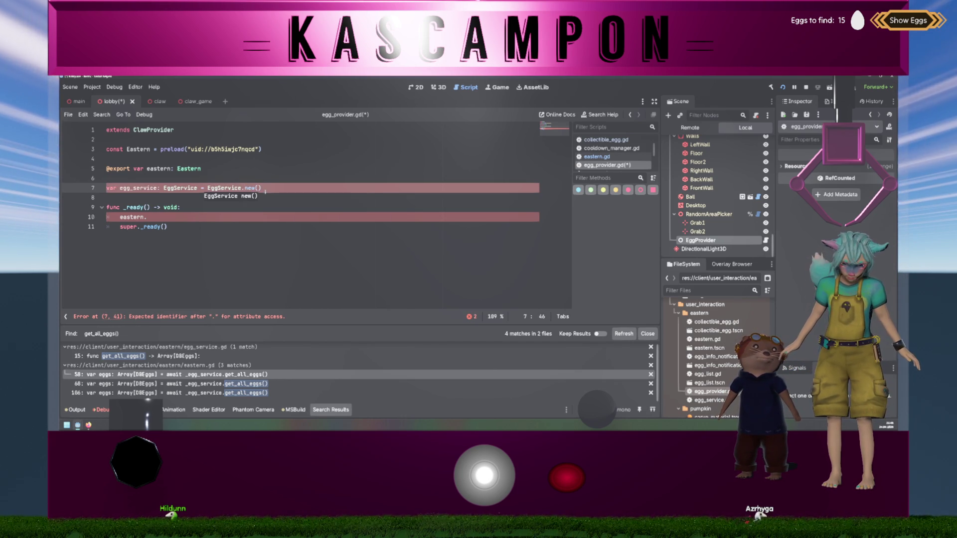
pyautogui.press('Down')
pyautogui.press('Down')
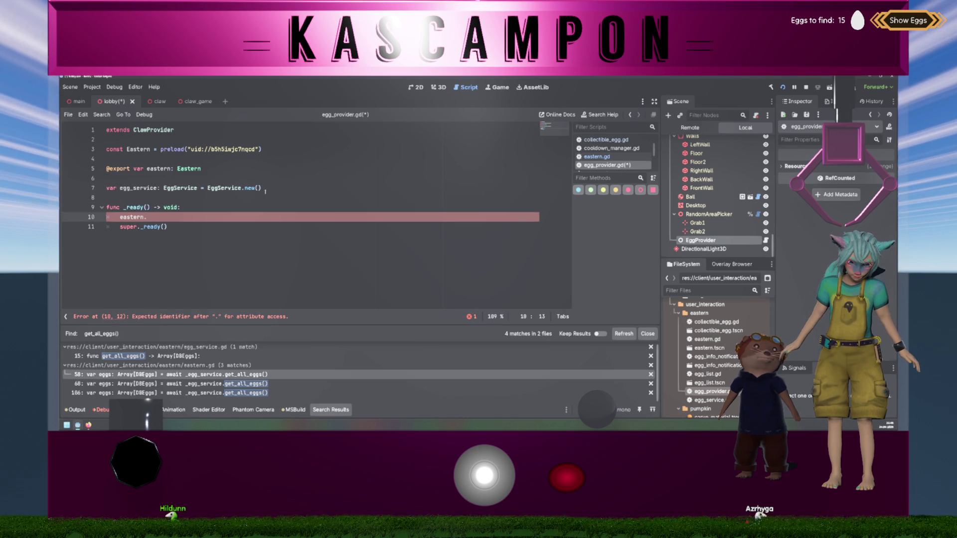
pyautogui.press('Up')
pyautogui.press('Up')
pyautogui.press('Right')
pyautogui.press('Right')
pyautogui.press('Right')
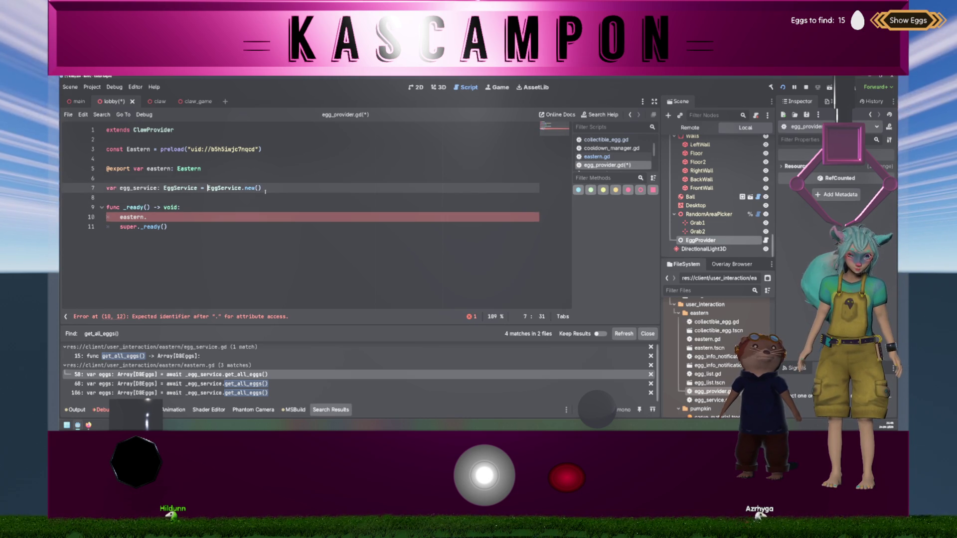
pyautogui.press('Down')
pyautogui.press('Down')
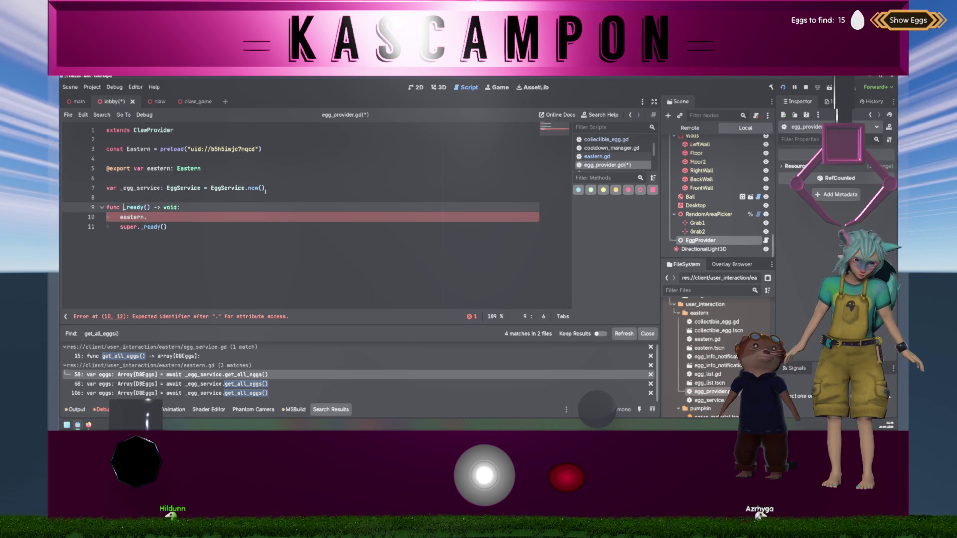
# Add 'var eggs_data = _egg_service.get_all_eggs()' at the top of _ready
pyautogui.press('End')
pyautogui.press('Return')
pyautogui.write('_egg_service.')
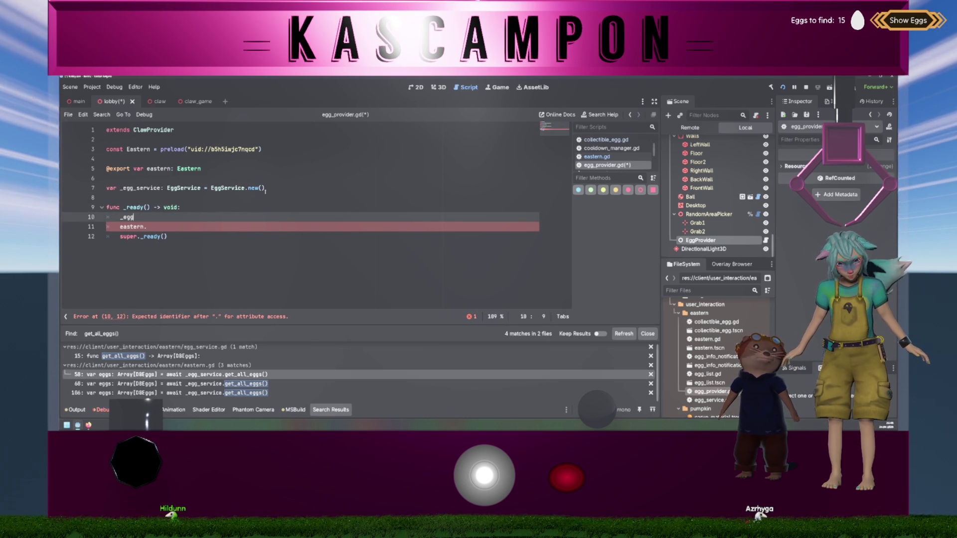
pyautogui.press('Down')
pyautogui.press('Return')
pyautogui.press('Home')
pyautogui.write('var eggs =')
pyautogui.press('Left')
pyautogui.write('_data')
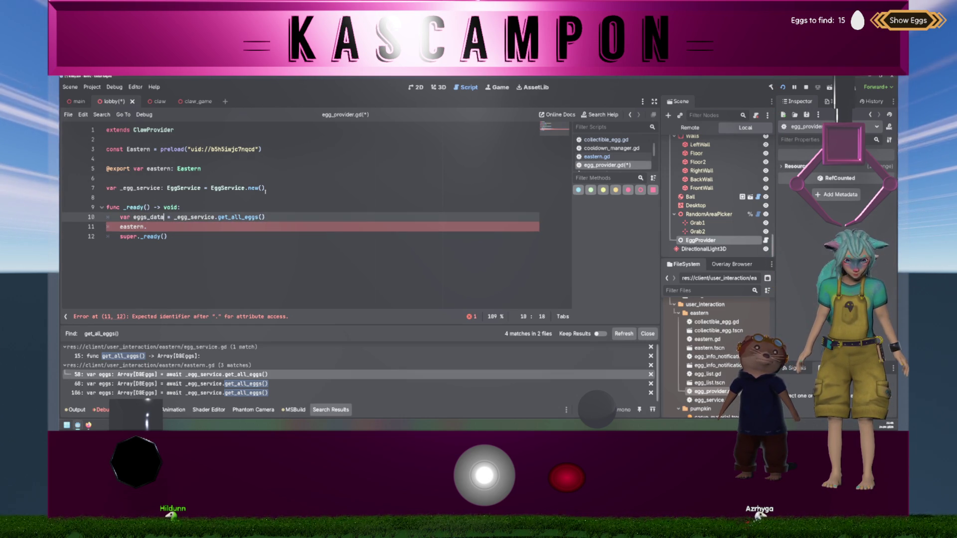
# Loop over eggs_data, calling eastern.instantiate_egg(egg_data) for each egg_data
pyautogui.press('End')
pyautogui.press('Return')
pyautogui.write('f')
pyautogui.press('Escape')
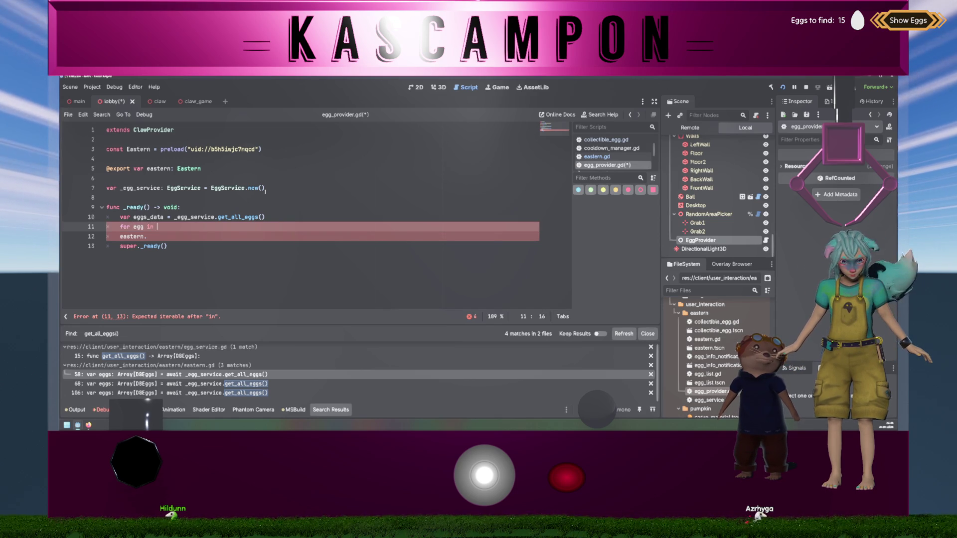
pyautogui.press('End')
pyautogui.write('e')
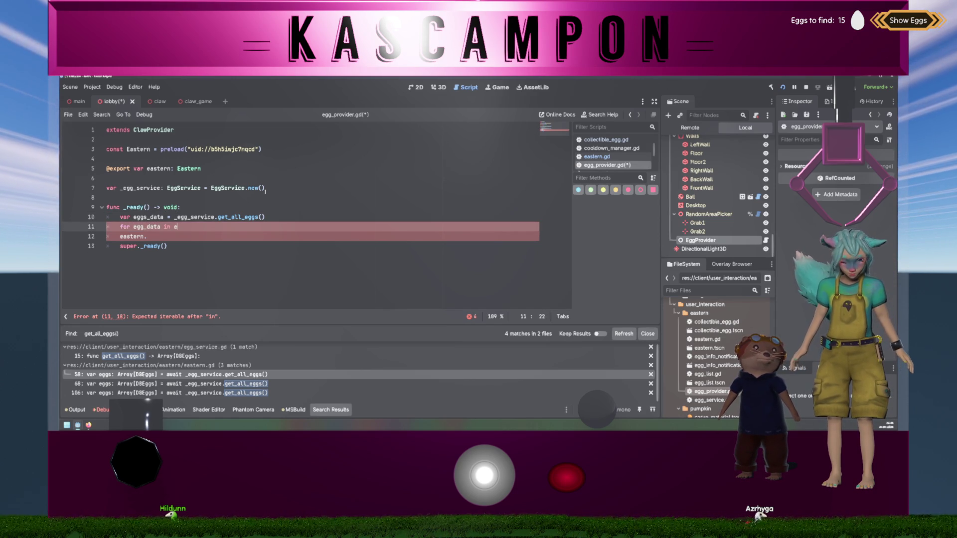
pyautogui.write('ggs_data:')
pyautogui.press('Down')
pyautogui.press('Tab')
pyautogui.write('inst')
pyautogui.press('Return')
pyautogui.write('e_egg(')
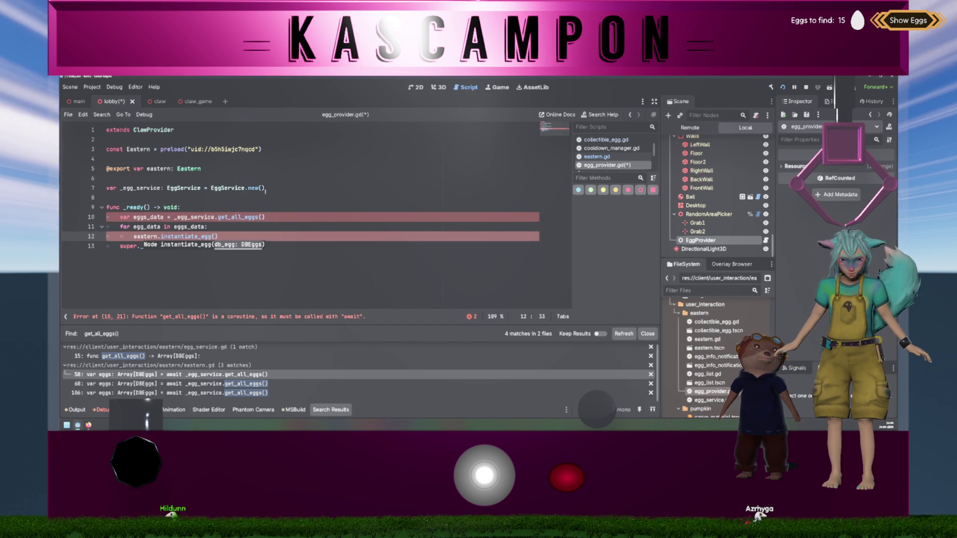
pyautogui.write('gg_data')
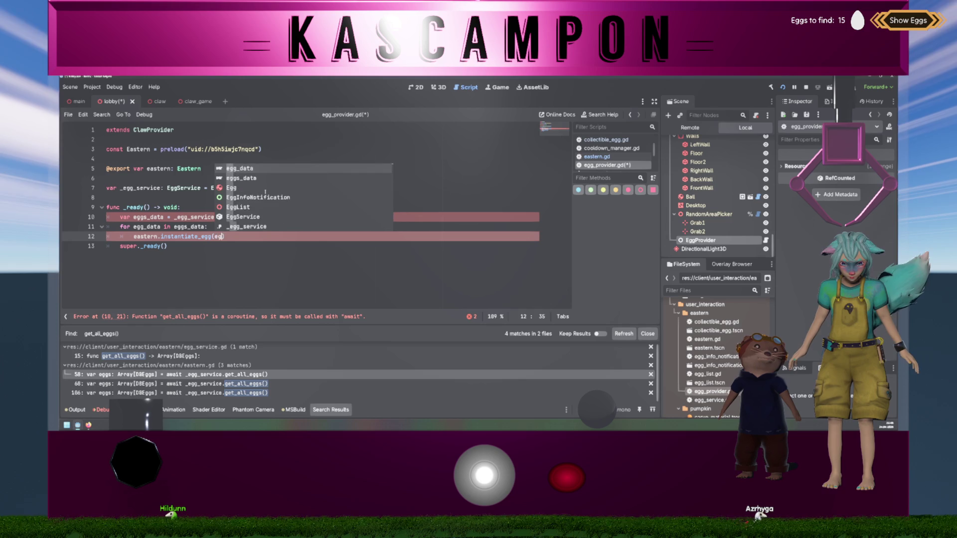
# Store the result in 'var egg' and await both get_all_eggs() and instantiate_egg calls
pyautogui.press('Home')
pyautogui.write('var ')
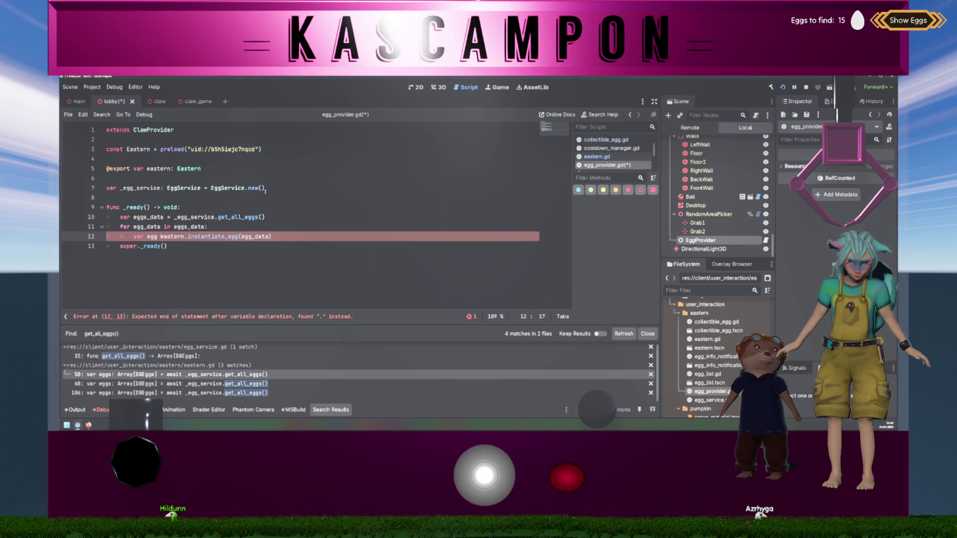
pyautogui.write('egg =')
pyautogui.press('Up')
pyautogui.press('Up')
pyautogui.press('Right')
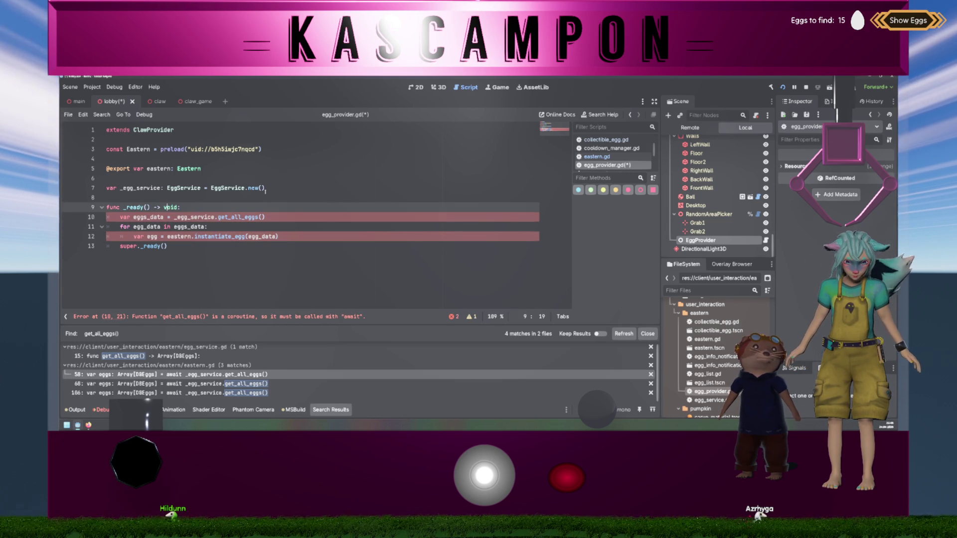
pyautogui.write('await')
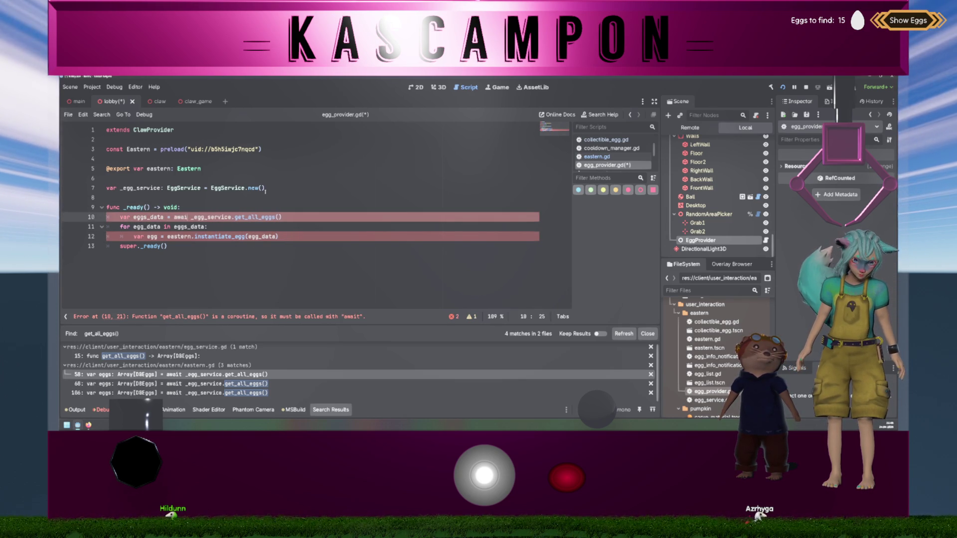
pyautogui.press('Down')
pyautogui.press('Down')
pyautogui.hotkey('ctrl', 'Left')
pyautogui.write('await')
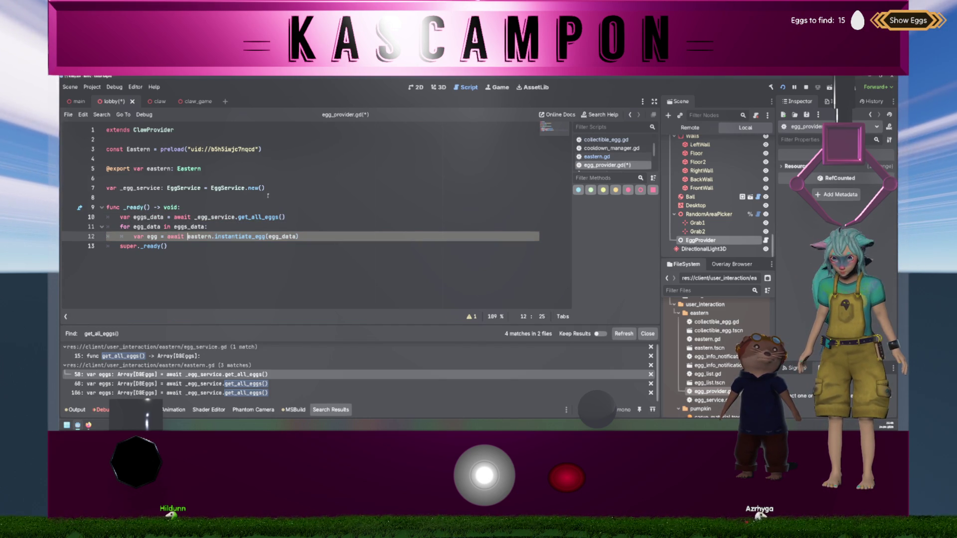
pyautogui.click(332, 247)
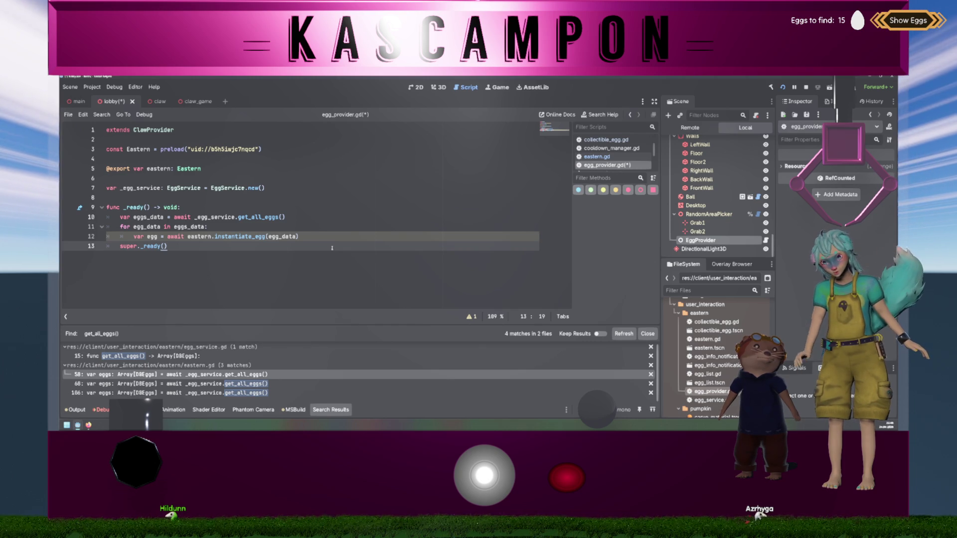
# Open a new line in the egg loop and initialise spawns to [] in claw_provider.gd
pyautogui.press('Up')
pyautogui.press('End')
pyautogui.press('Return')
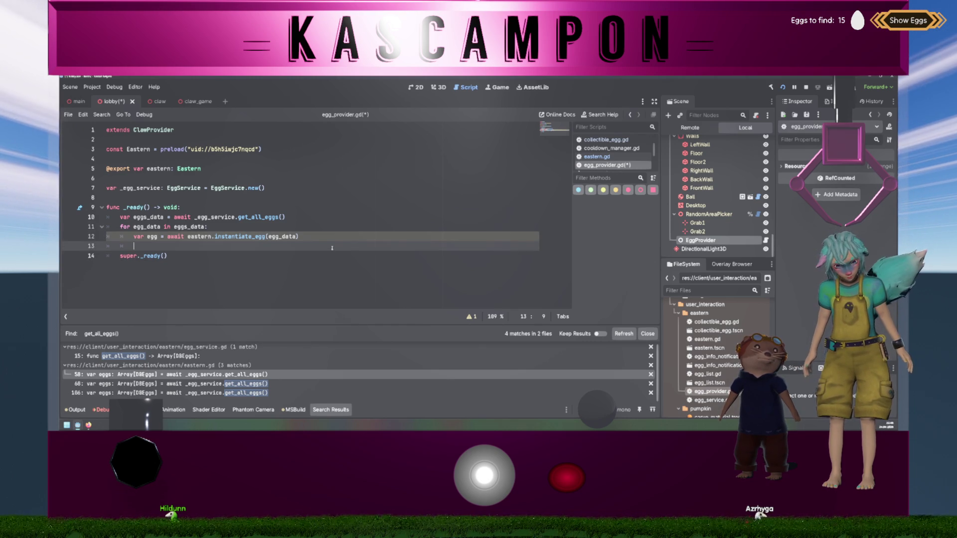
pyautogui.press('BackSpace')
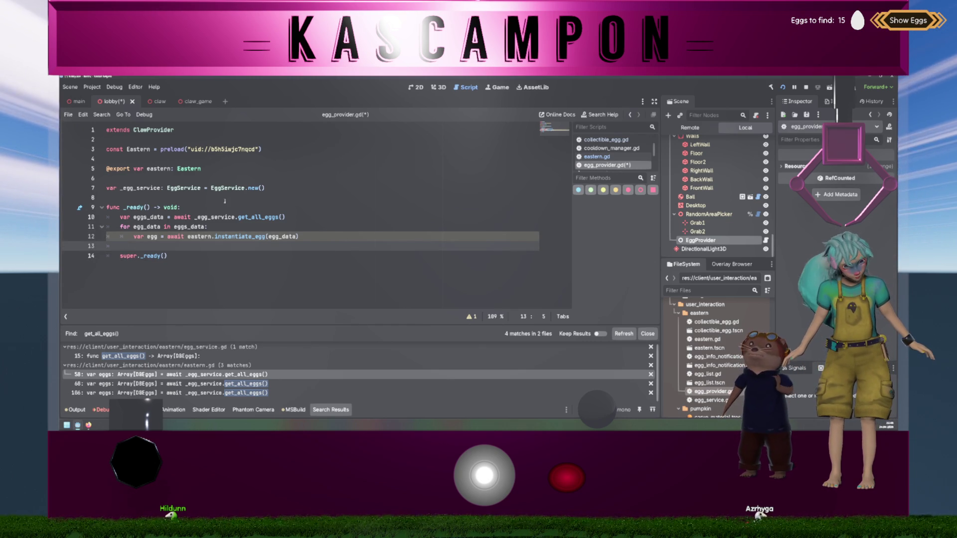
pyautogui.keyDown('ctrl'); pyautogui.click(171, 129); pyautogui.keyUp('ctrl')
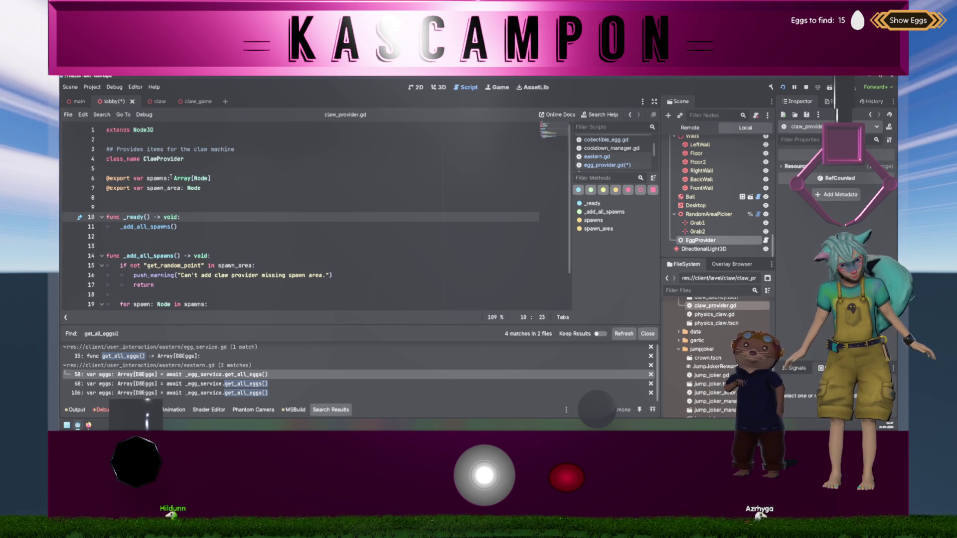
pyautogui.click(230, 177)
pyautogui.write('= []')
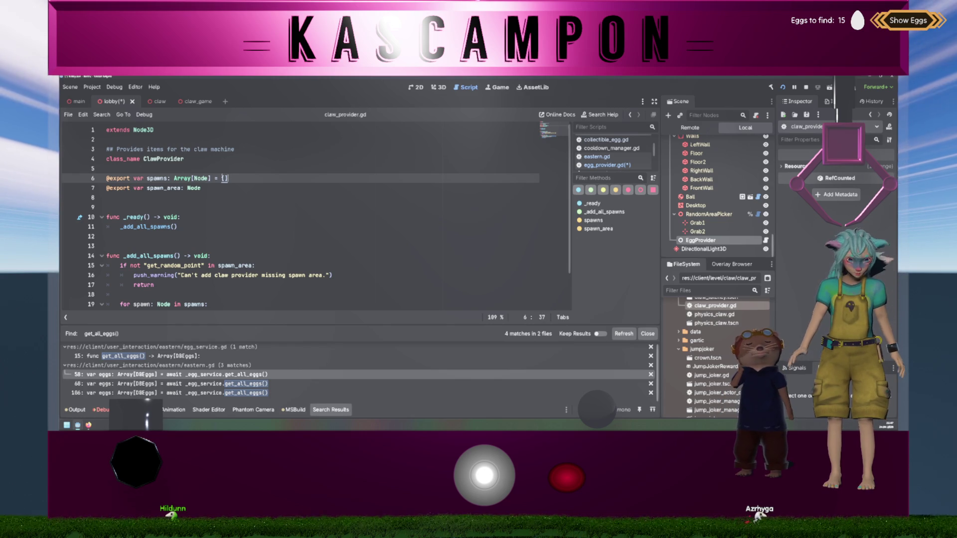
# Add 'spawns.append(egg)' inside the for loop in egg_provider.gd
pyautogui.doubleClick(156, 178)
pyautogui.hotkey('ctrl', 'c')
pyautogui.hotkey('alt', 'Left')
pyautogui.hotkey('ctrl', 'v')
pyautogui.write('= ')
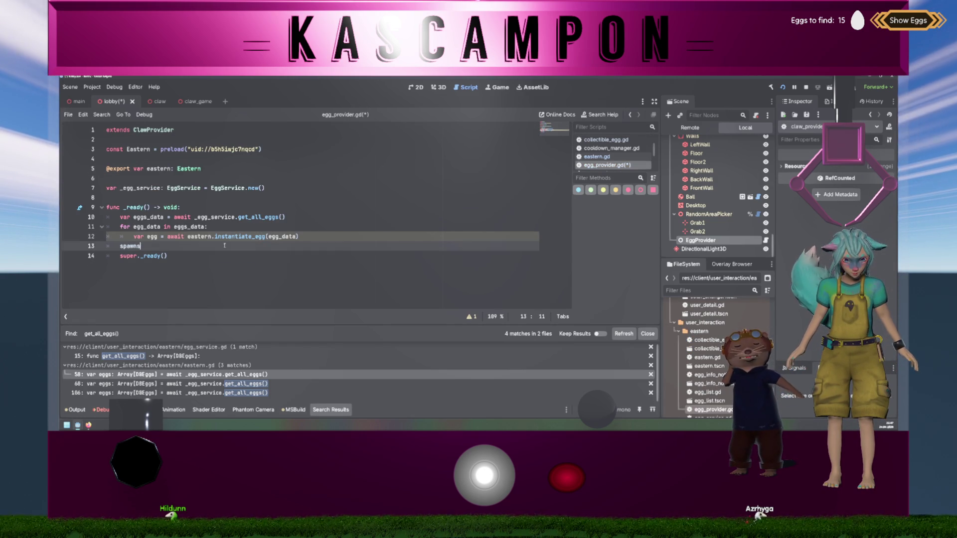
pyautogui.write('[]')
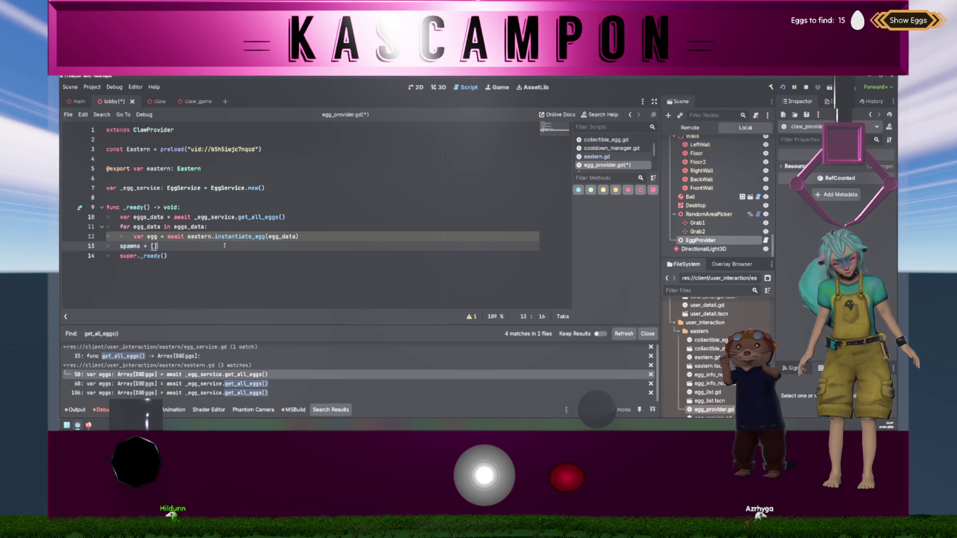
pyautogui.write('.app')
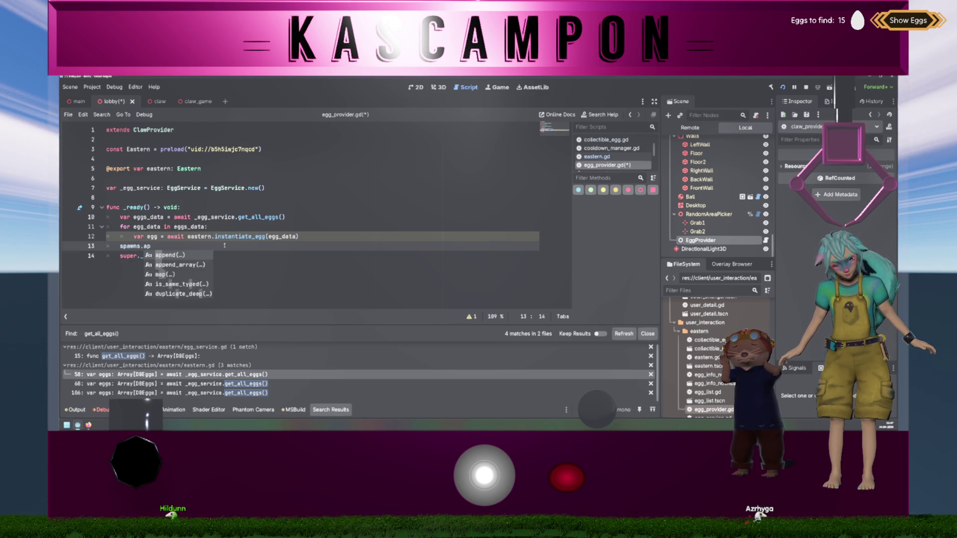
pyautogui.press('Return')
pyautogui.press('Home')
pyautogui.press('Tab')
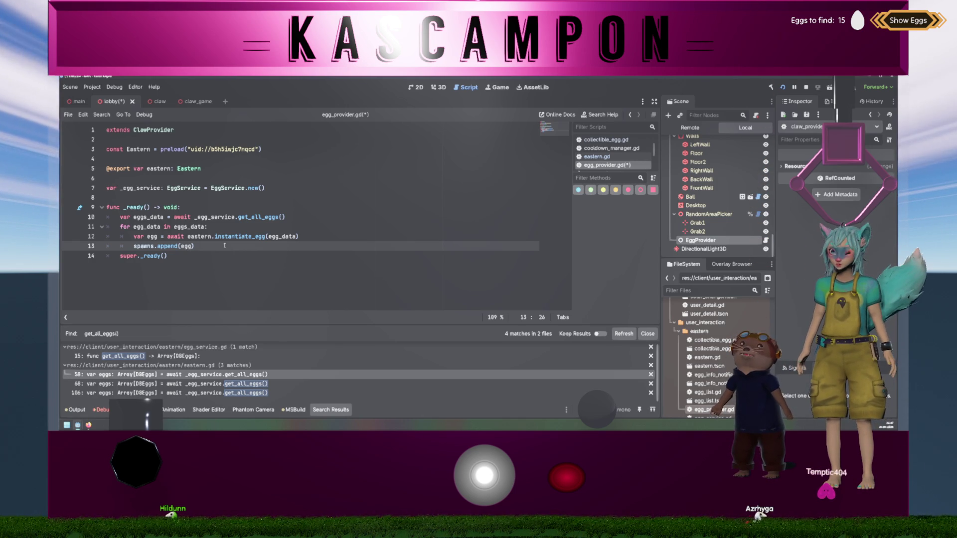
pyautogui.click(192, 255)
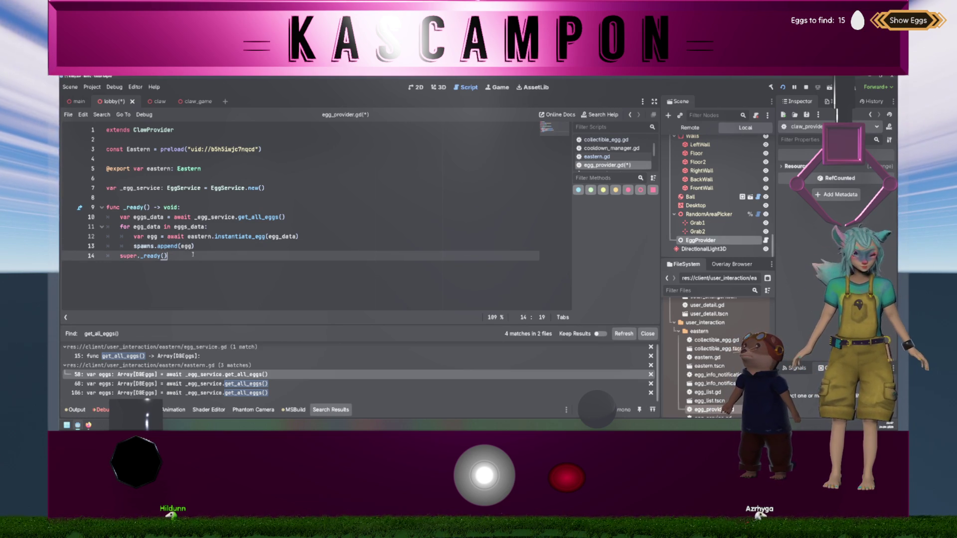
pyautogui.click(276, 210)
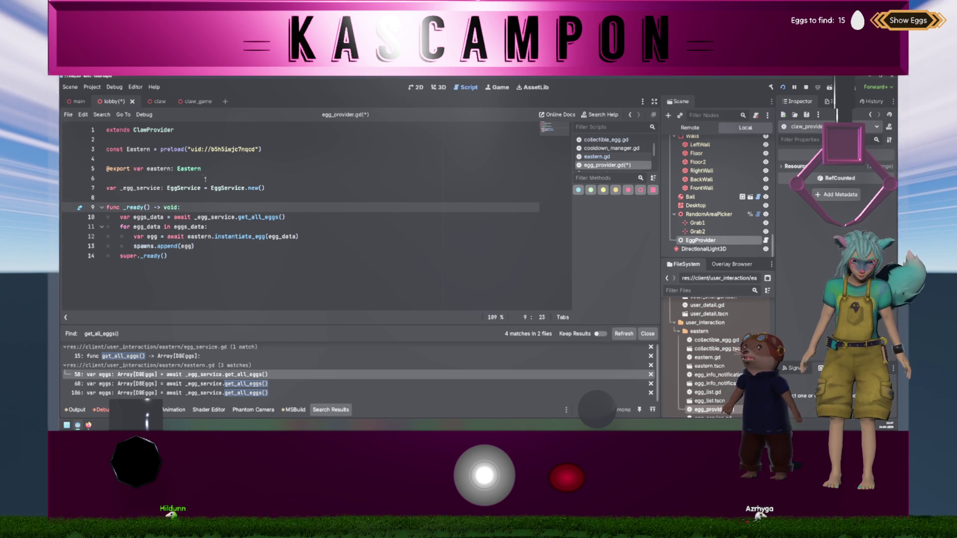
pyautogui.click(236, 246)
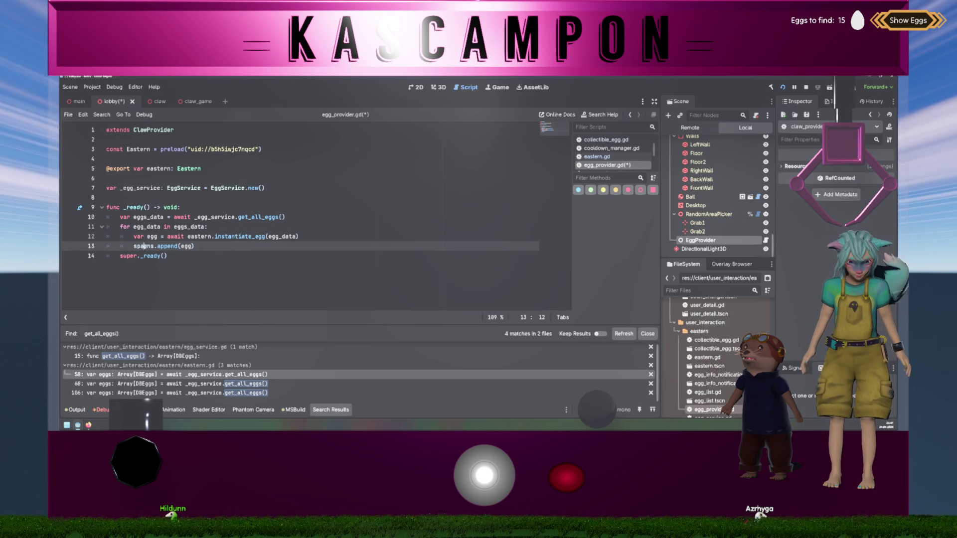
pyautogui.press('Left')
pyautogui.hotkey('shift', 'Home')
pyautogui.hotkey('shift', 'Left')
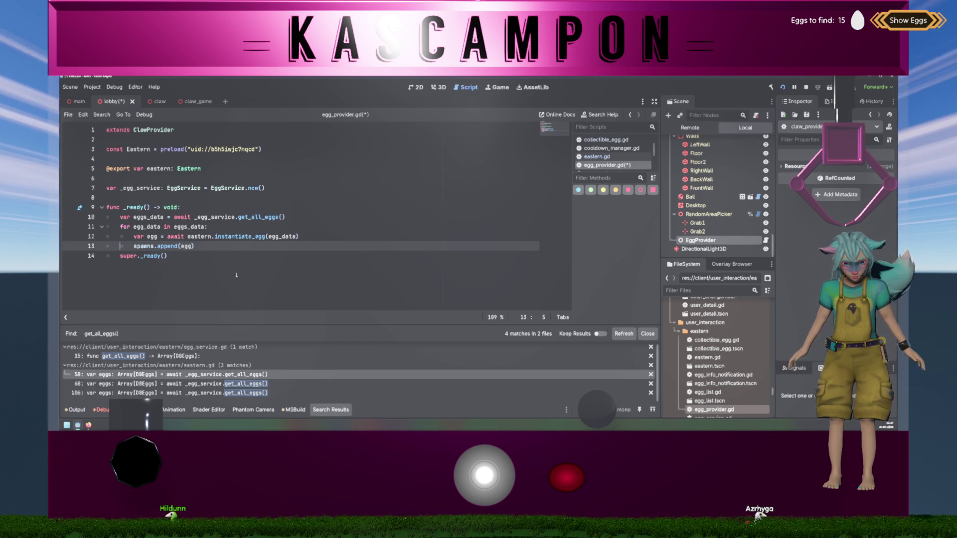
pyautogui.click(253, 236)
pyautogui.write('_')
pyautogui.click(148, 256)
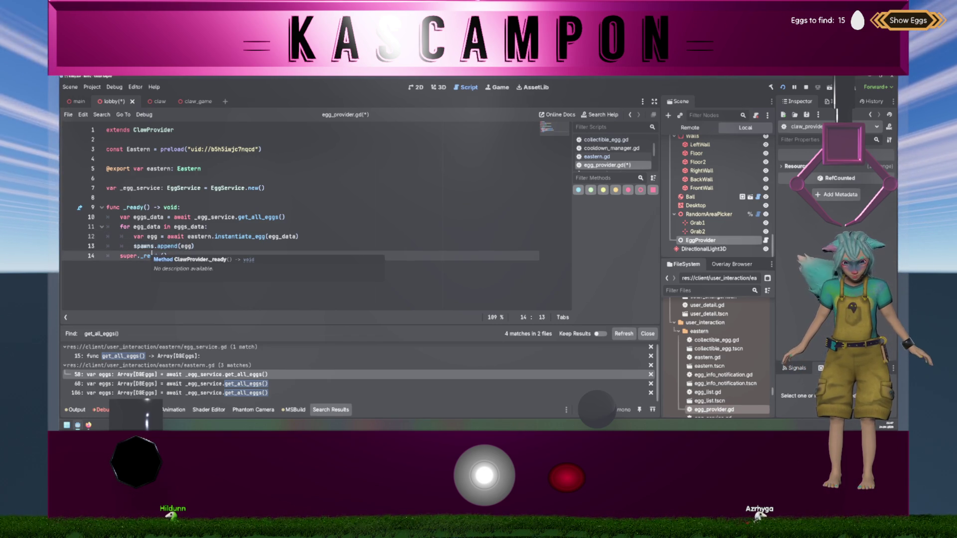
pyautogui.click(215, 242)
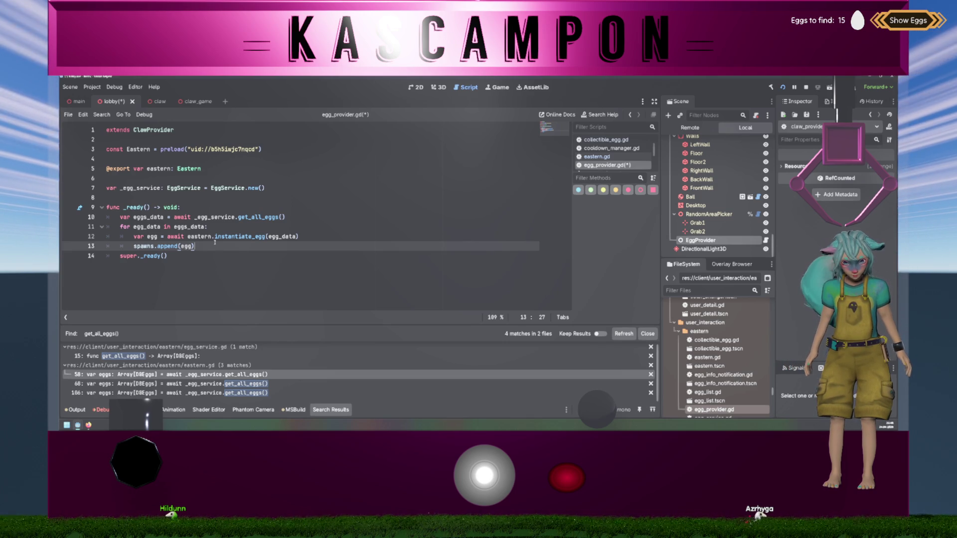
pyautogui.rightClick(215, 243)
pyautogui.click(214, 237)
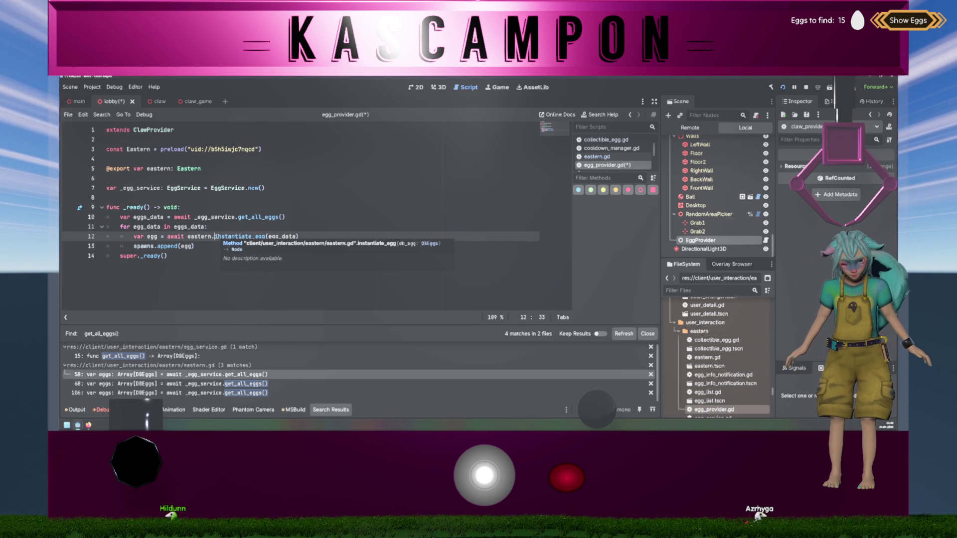
# Jump to instantiate_egg in eastern.gd and remove the extra blank line before _spawn_egg
pyautogui.click(244, 224)
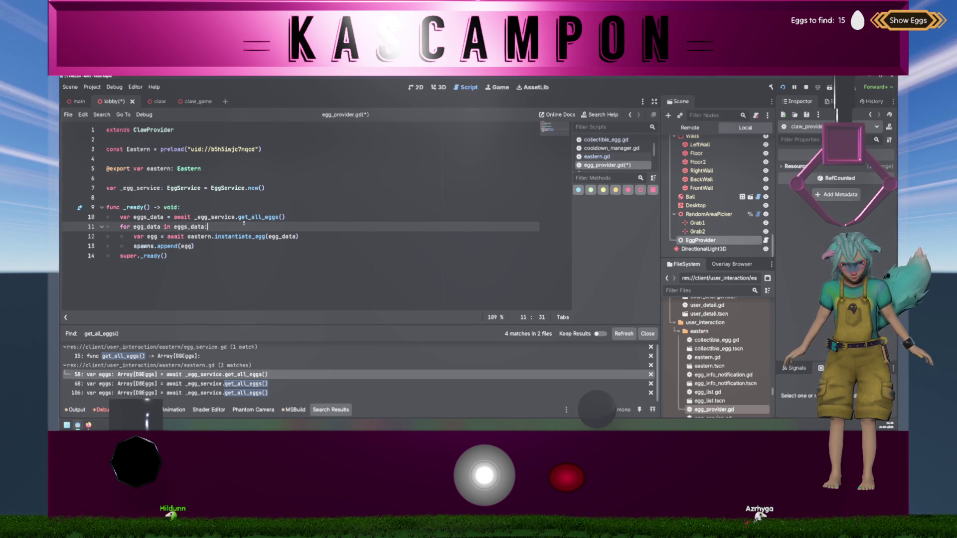
pyautogui.keyDown('ctrl'); pyautogui.click(244, 237); pyautogui.keyUp('ctrl')
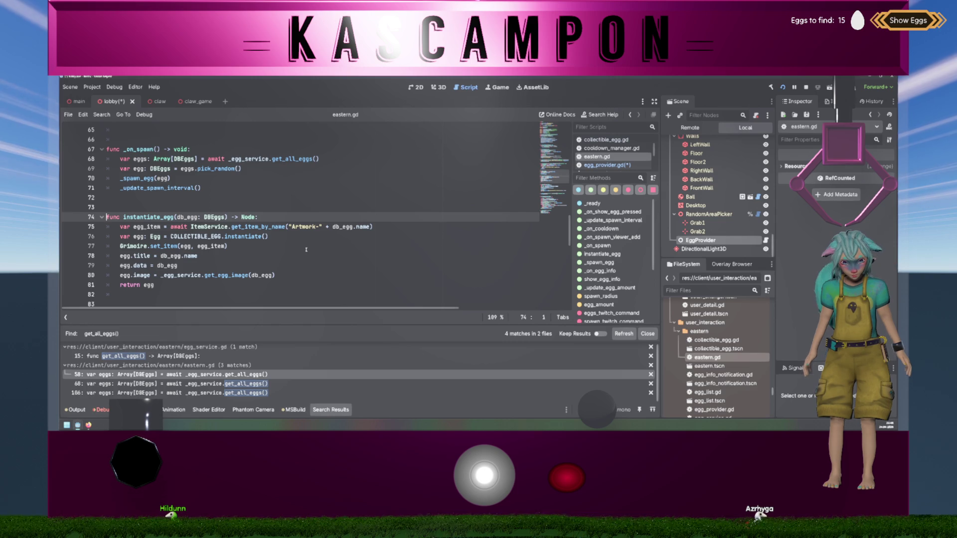
pyautogui.scroll(-2, 306, 250)
pyautogui.click(299, 257)
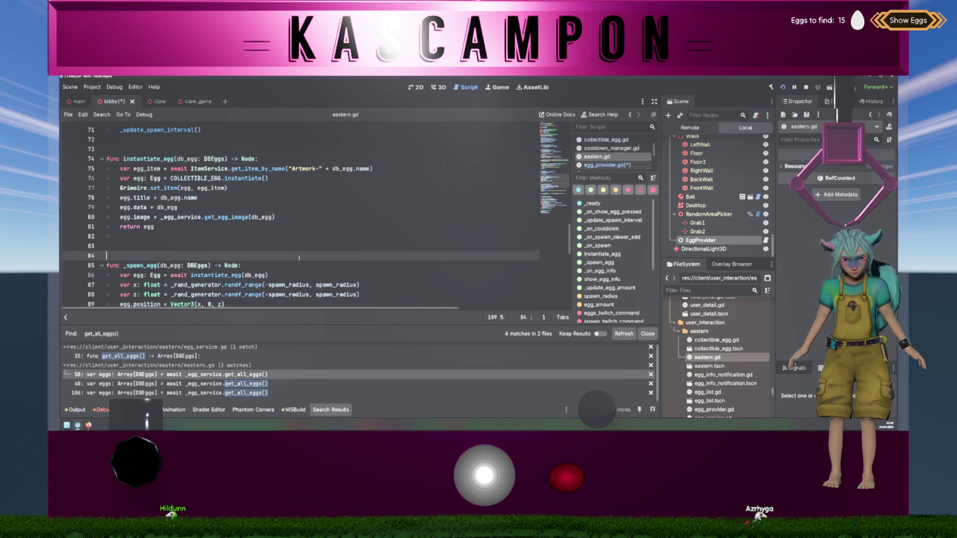
pyautogui.press('Up')
pyautogui.press('BackSpace')
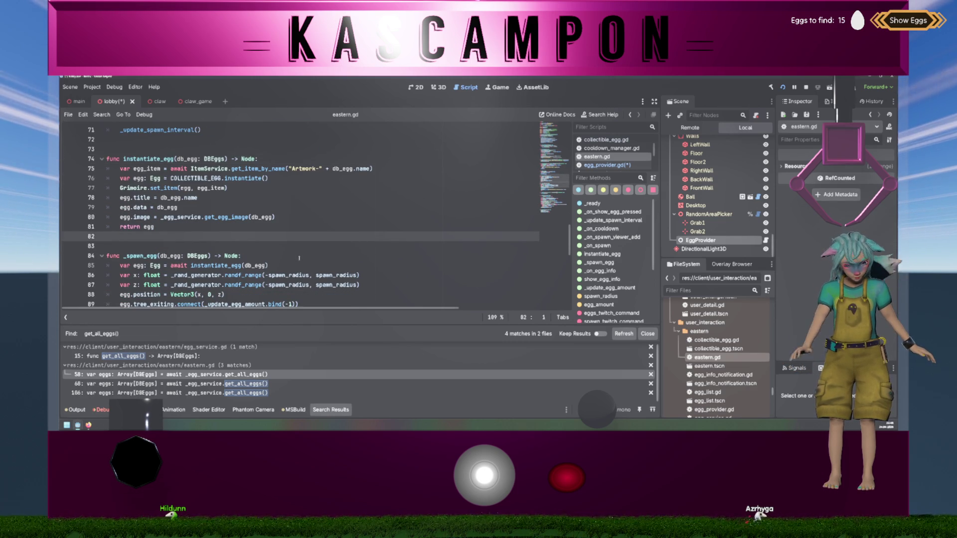
pyautogui.hotkey('ctrl', 'z')
pyautogui.hotkey('ctrl', 'z')
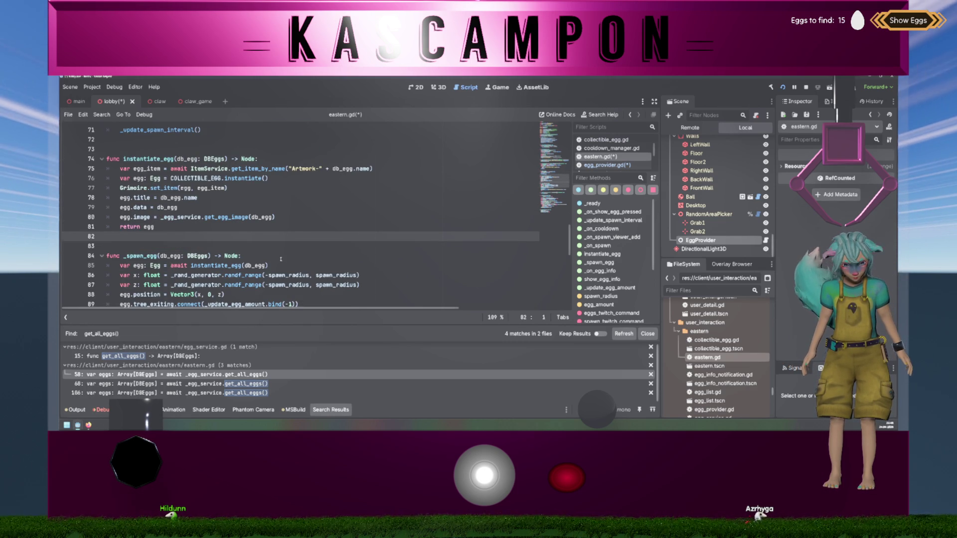
# Review _update_egg_amount and _spawn_egg, then return to egg_provider.gd
pyautogui.scroll(-2, 280, 258)
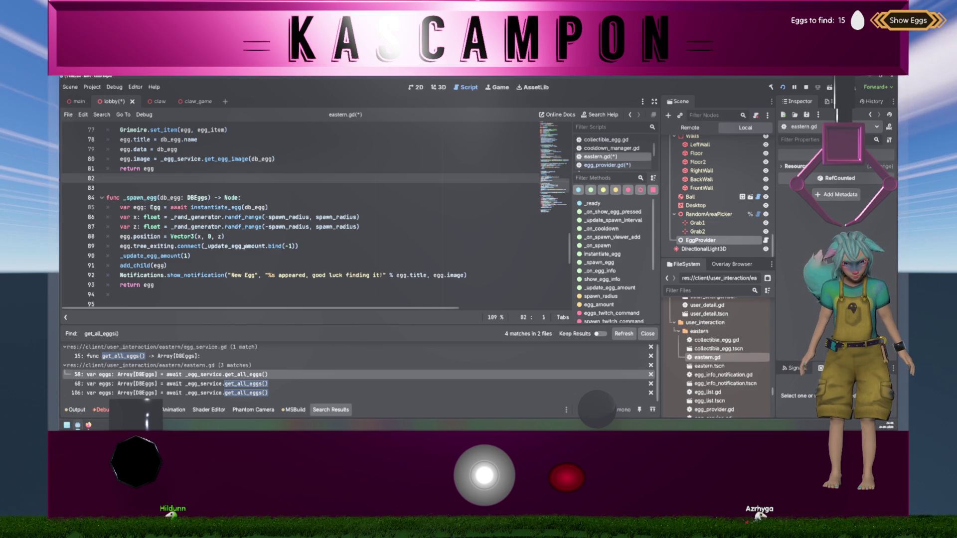
pyautogui.doubleClick(235, 246)
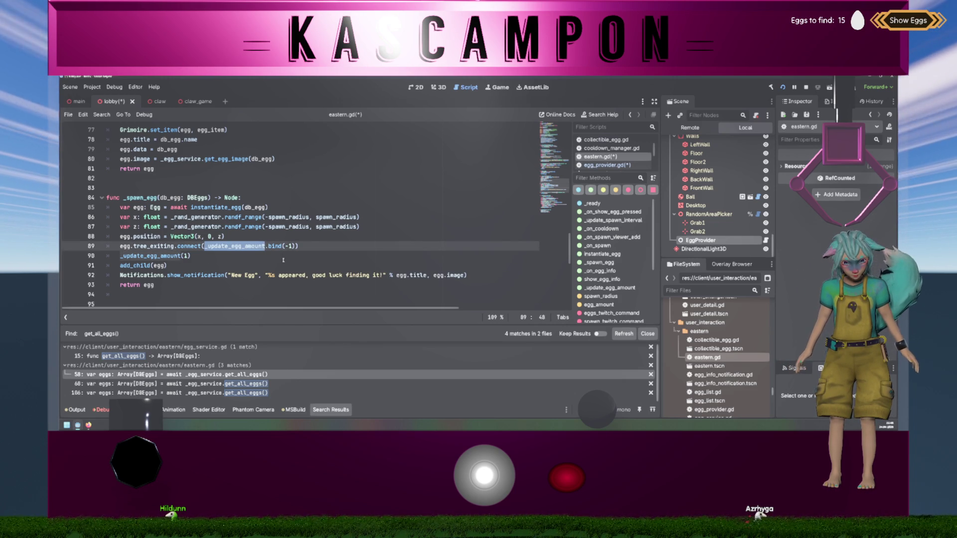
pyautogui.scroll(2, 283, 260)
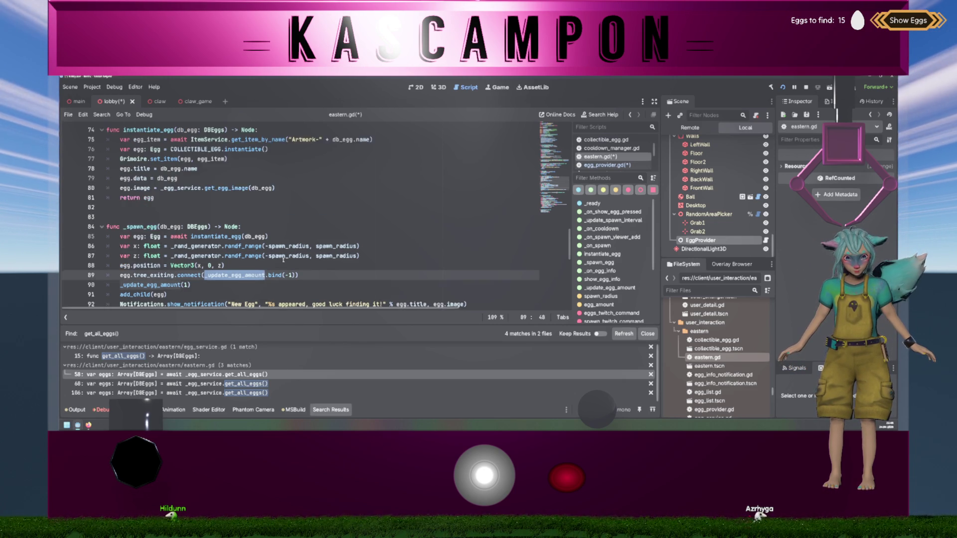
pyautogui.doubleClick(159, 255)
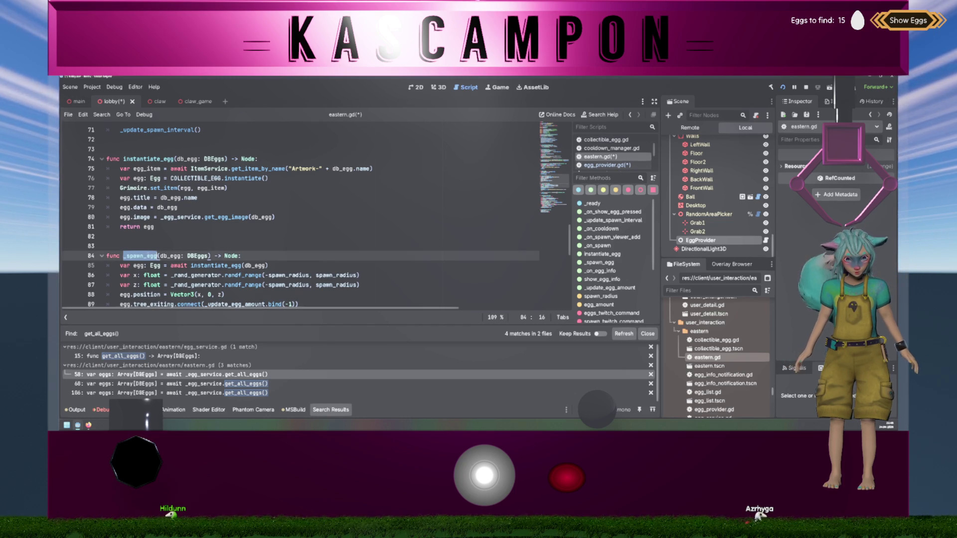
pyautogui.hotkey('alt', 'Left')
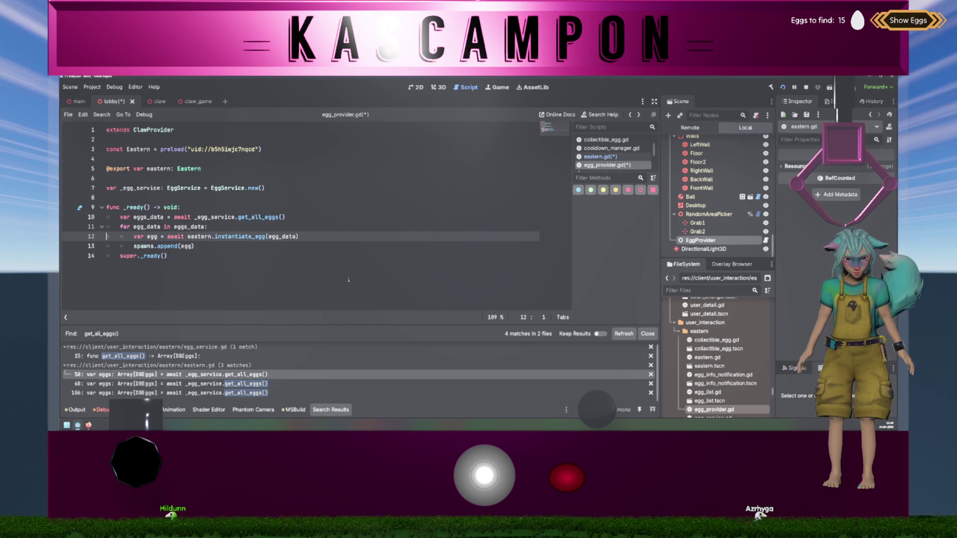
# Save egg_provider.gd and the lobby scene with spawns.append(egg) in the eggs_data loop
pyautogui.click(335, 259)
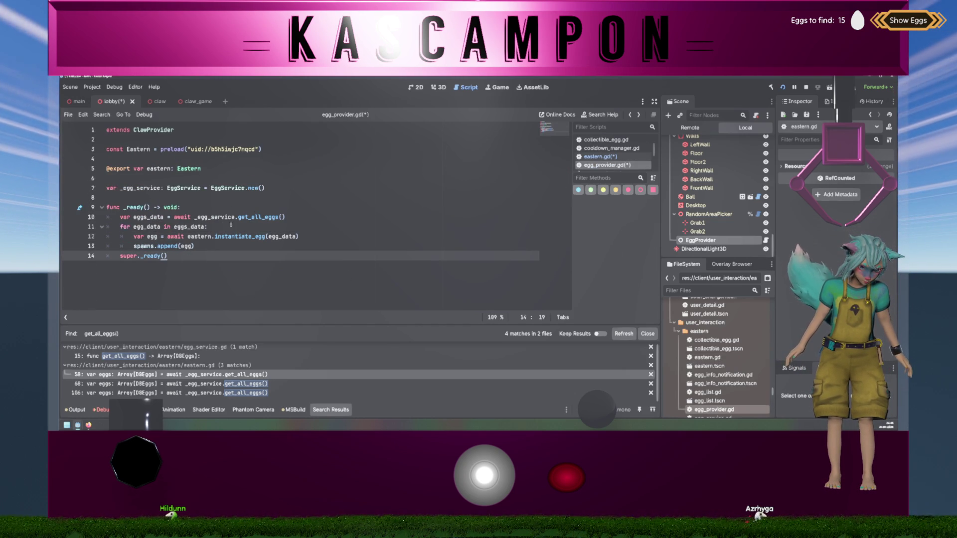
pyautogui.doubleClick(189, 226)
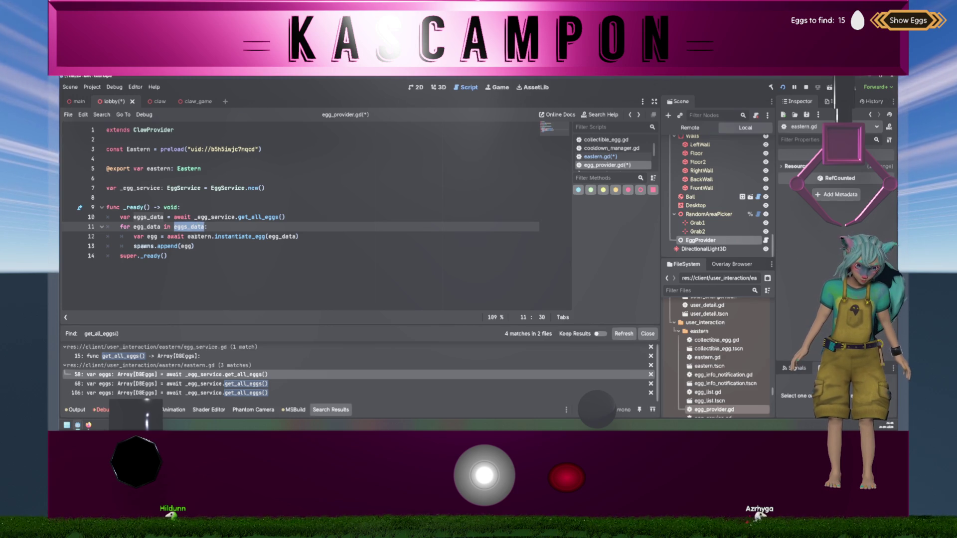
pyautogui.doubleClick(144, 246)
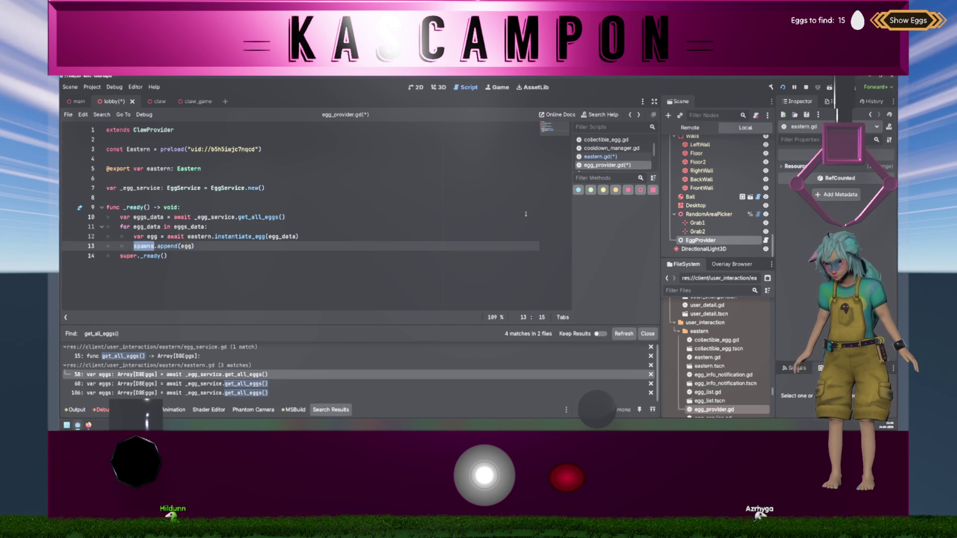
pyautogui.click(707, 240)
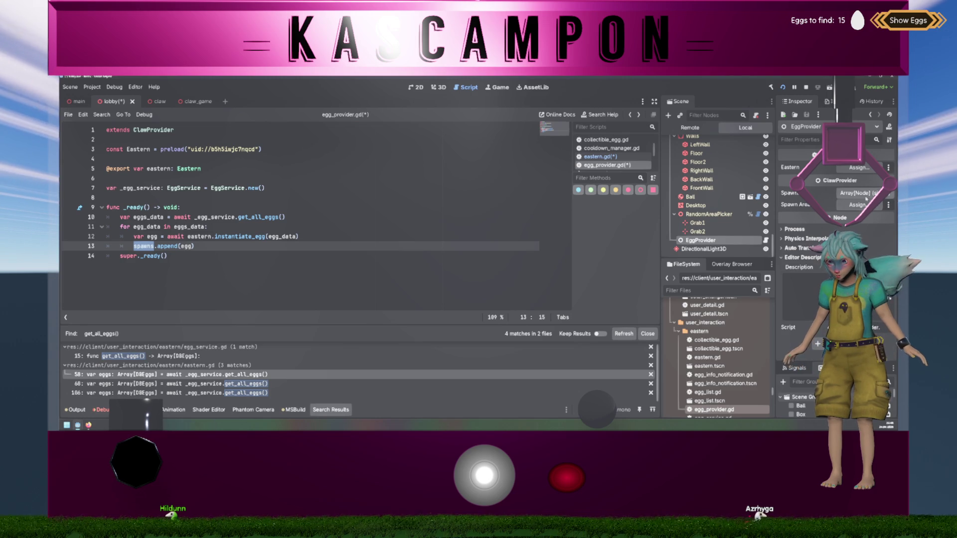
pyautogui.hotkey('ctrl', 's')
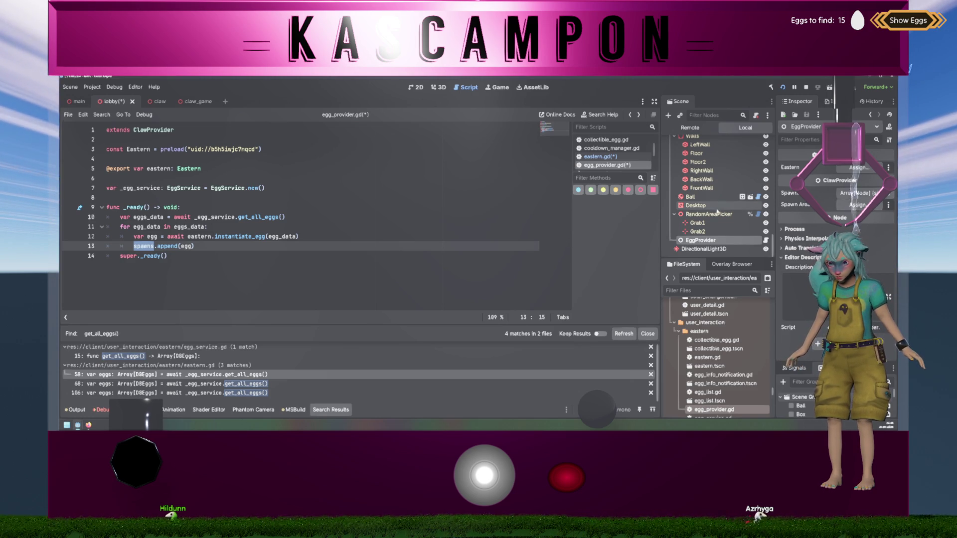
pyautogui.click(215, 218)
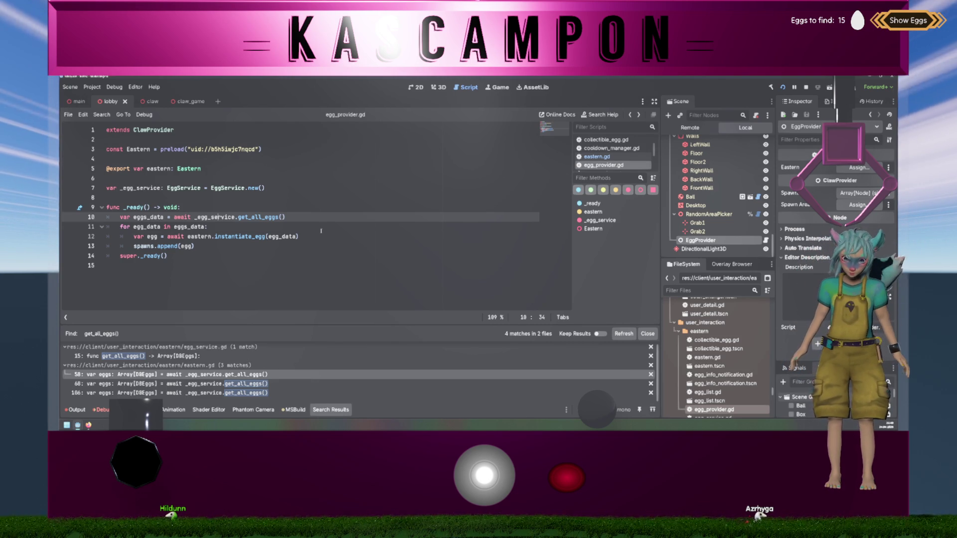
# Assign RandomAreaPicker as the EggProvider's Spawn Area
pyautogui.click(324, 230)
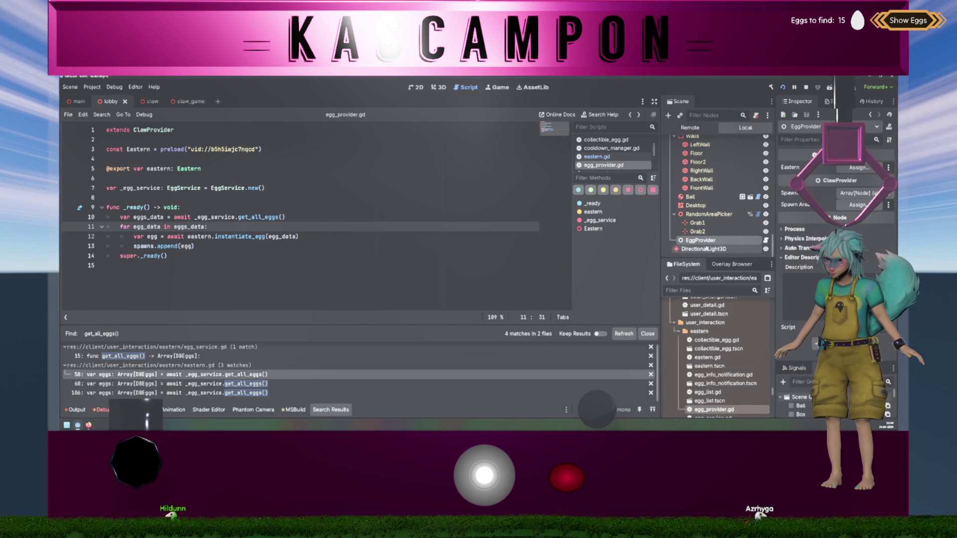
pyautogui.scroll(-5, 704, 240)
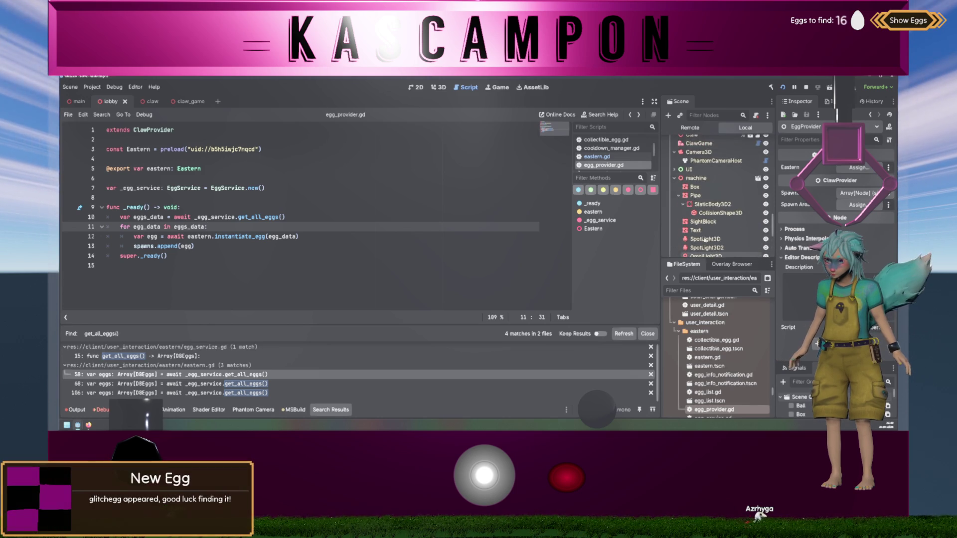
pyautogui.scroll(-5, 705, 239)
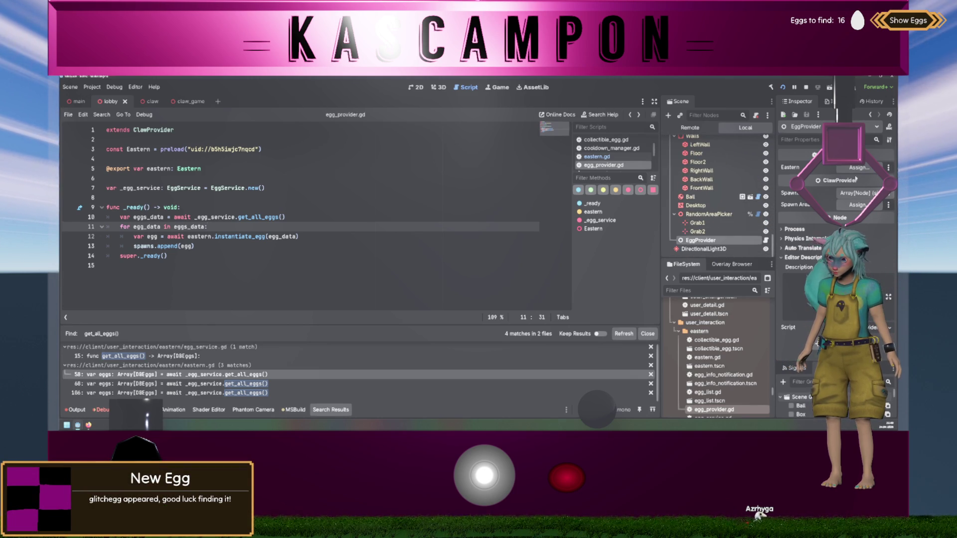
pyautogui.click(855, 205)
pyautogui.scroll(-5, 471, 263)
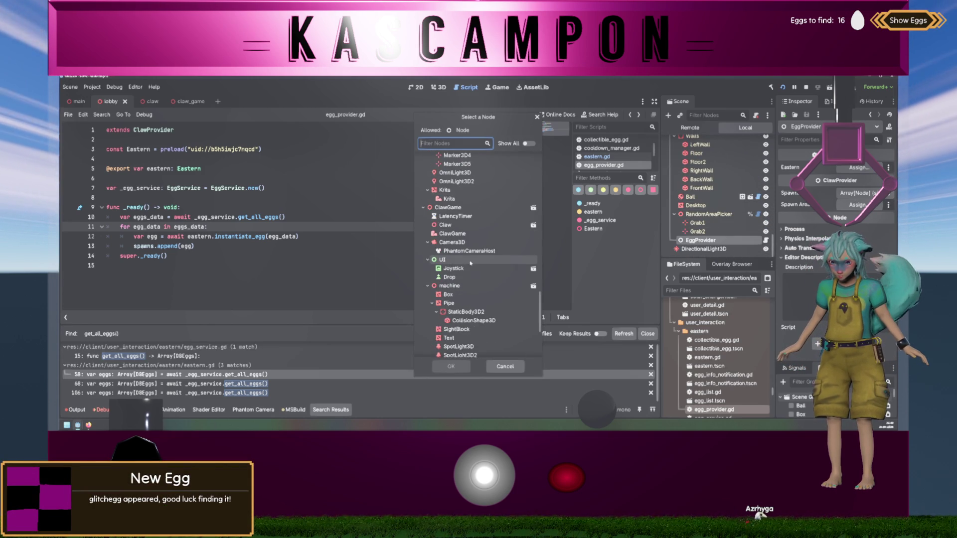
pyautogui.scroll(-5, 471, 263)
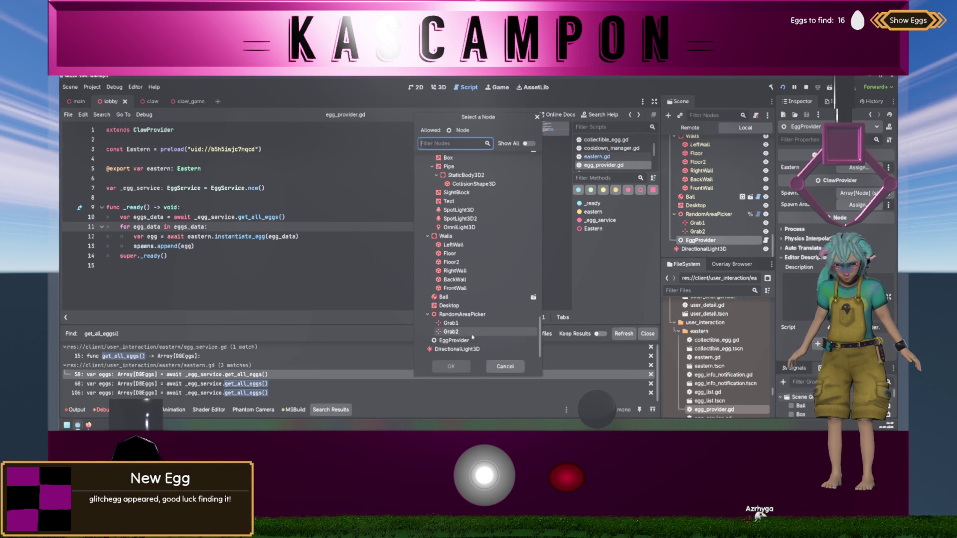
pyautogui.doubleClick(461, 314)
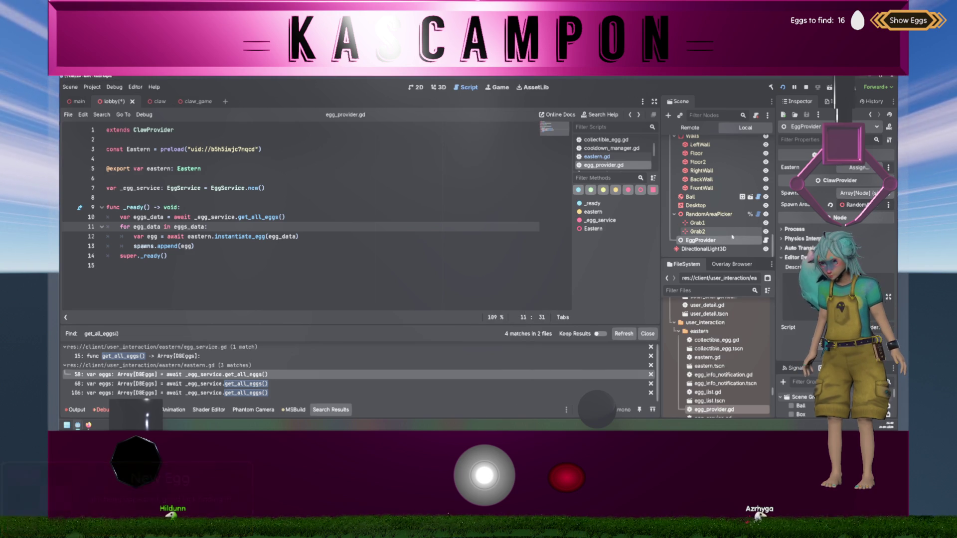
# Assign the Eastern node to EggProvider's Eastern property and save the lobby scene
pyautogui.click(860, 170)
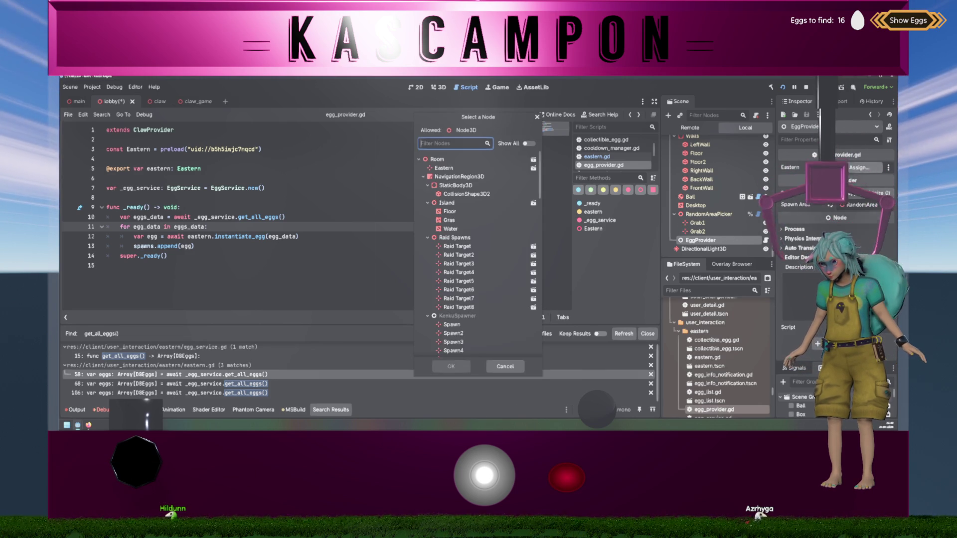
pyautogui.doubleClick(472, 168)
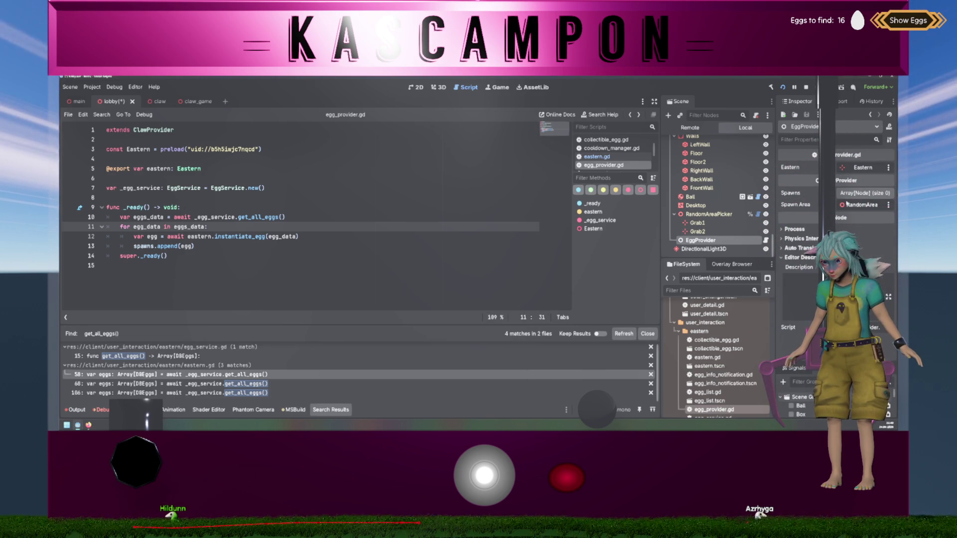
pyautogui.hotkey('ctrl', 's')
pyautogui.click(371, 197)
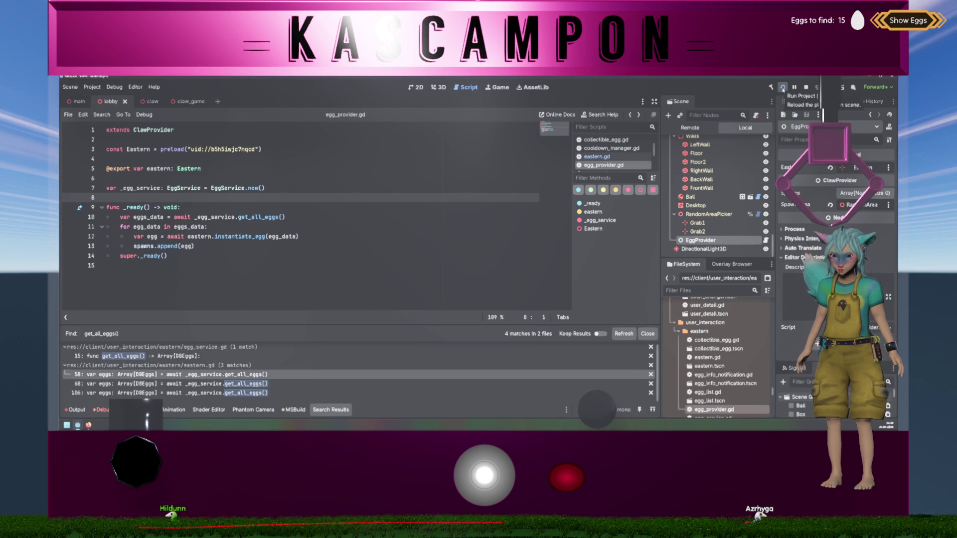
# Run the project to test egg spawning; the game window stays plain grey
pyautogui.click(782, 88)
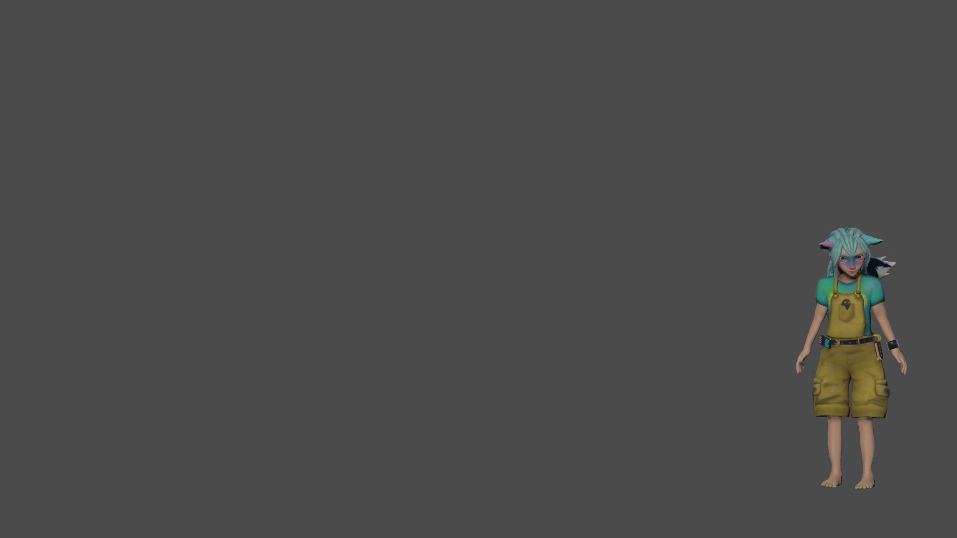
# Stop the game, change EggProvider's type to Node3D, and run the project again
pyautogui.press('F8')
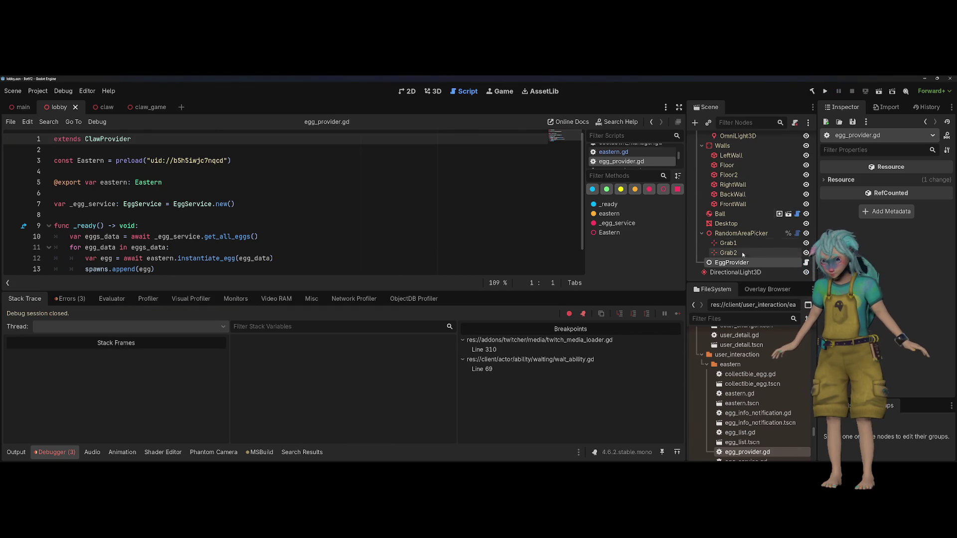
pyautogui.rightClick(746, 263)
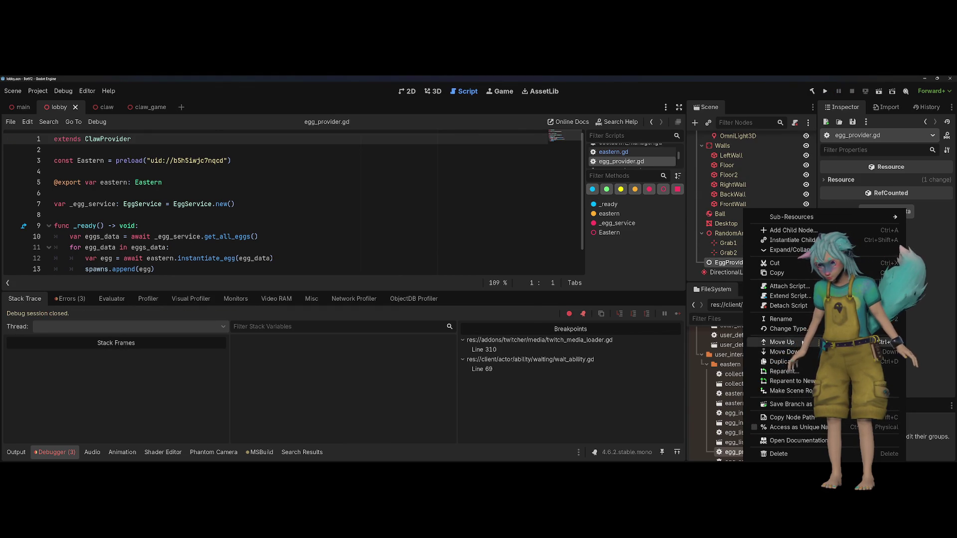
pyautogui.click(803, 329)
pyautogui.write('3D')
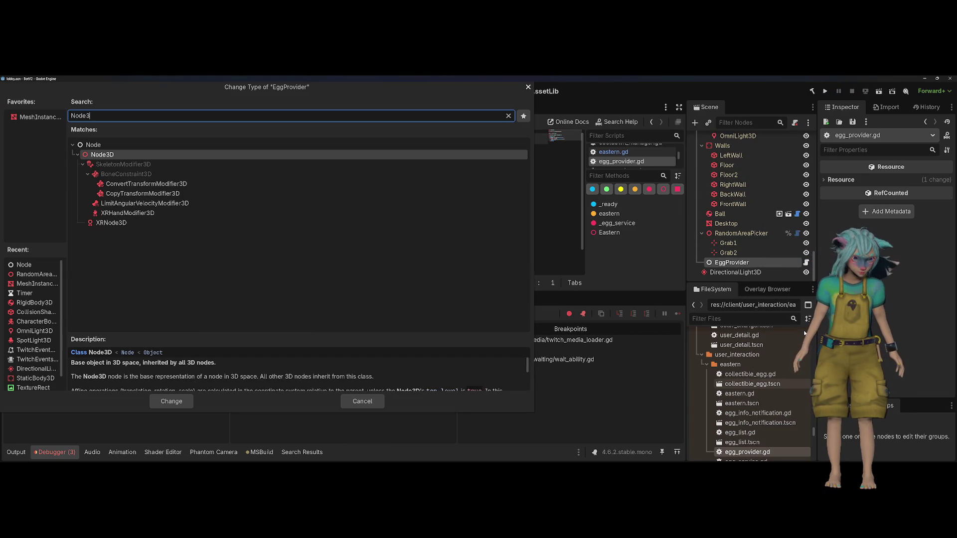
pyautogui.press('Return')
pyautogui.hotkey('ctrl', 's')
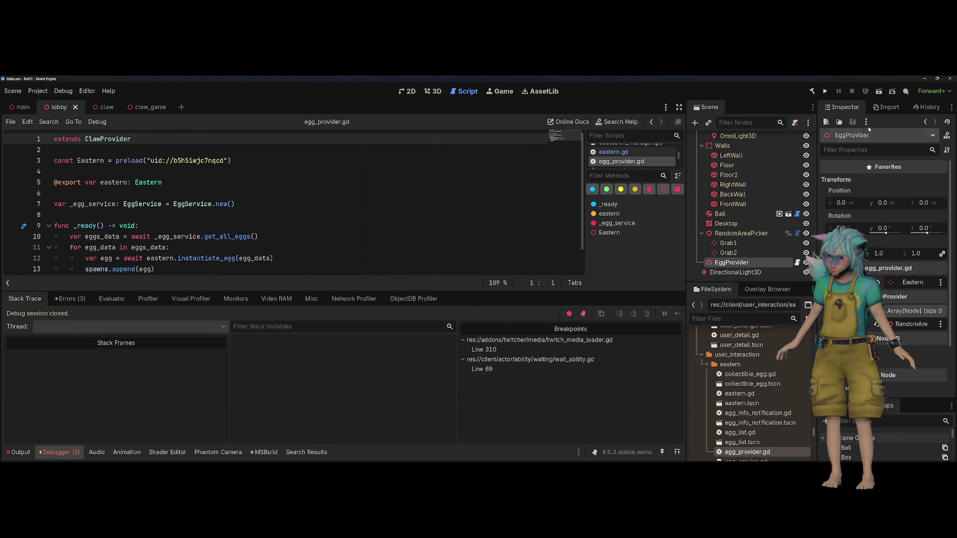
pyautogui.click(824, 91)
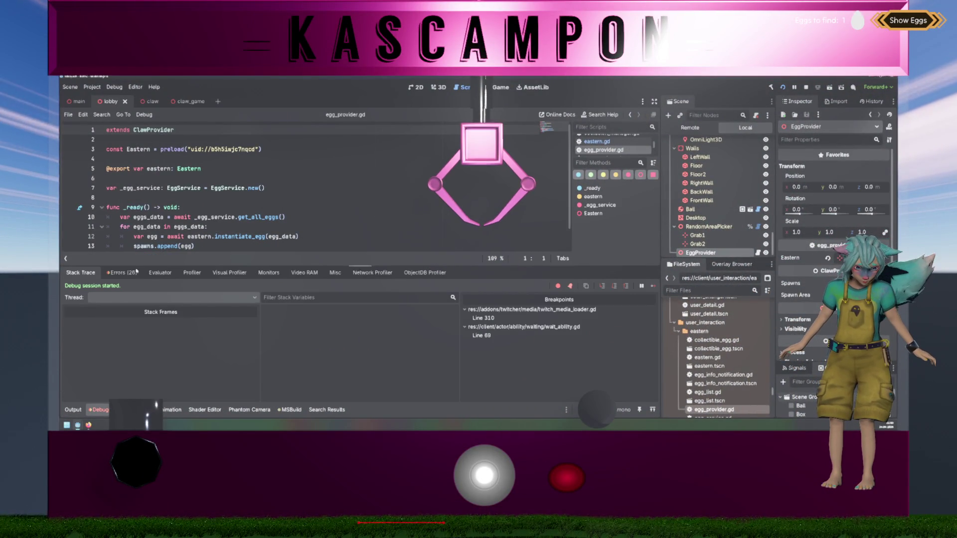
# Jump from the Errors list to the failing claw_provider.gd:21 line
pyautogui.click(132, 273)
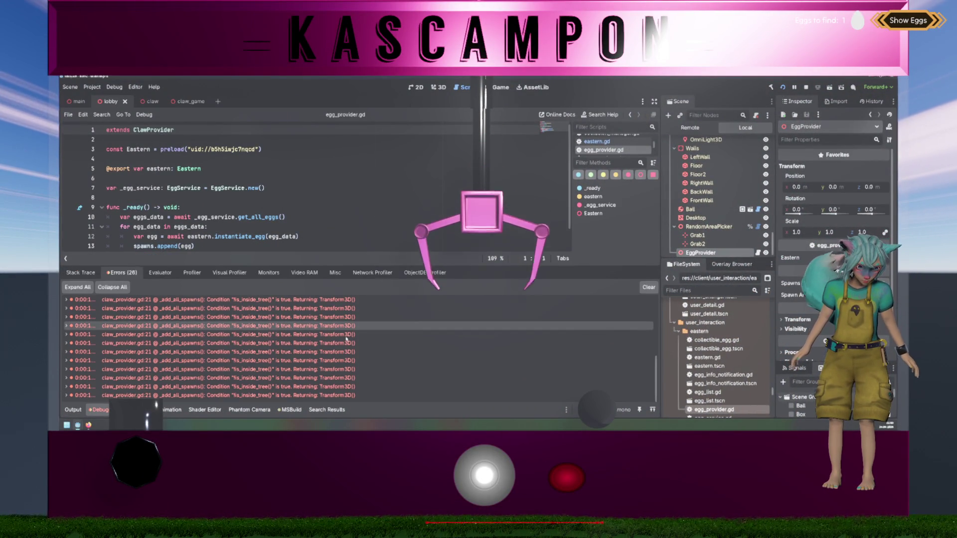
pyautogui.doubleClick(332, 395)
pyautogui.scroll(5, 126, 342)
pyautogui.click(72, 341)
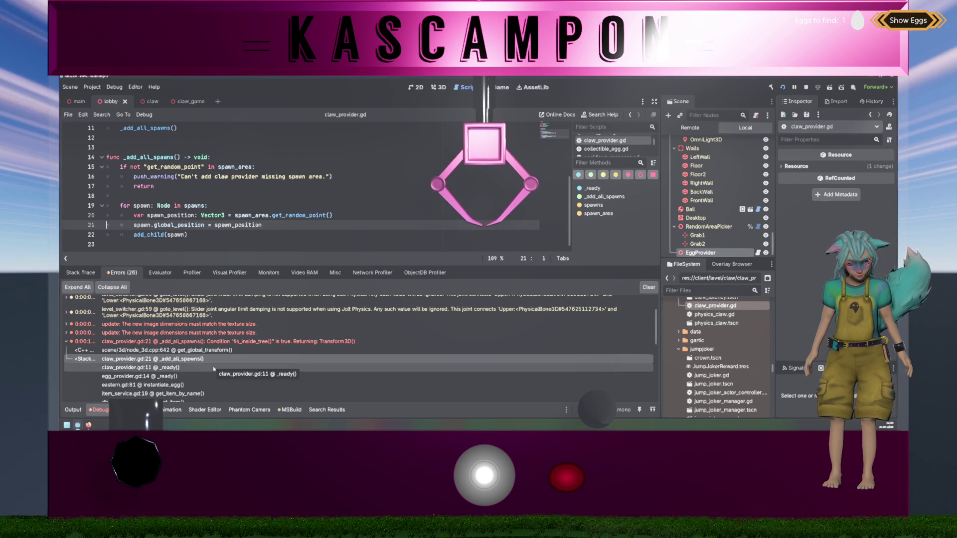
# Move spawn.global_position = spawn_position below add_child(spawn) in _add_all_spawns
pyautogui.hotkey('shift', 'Home')
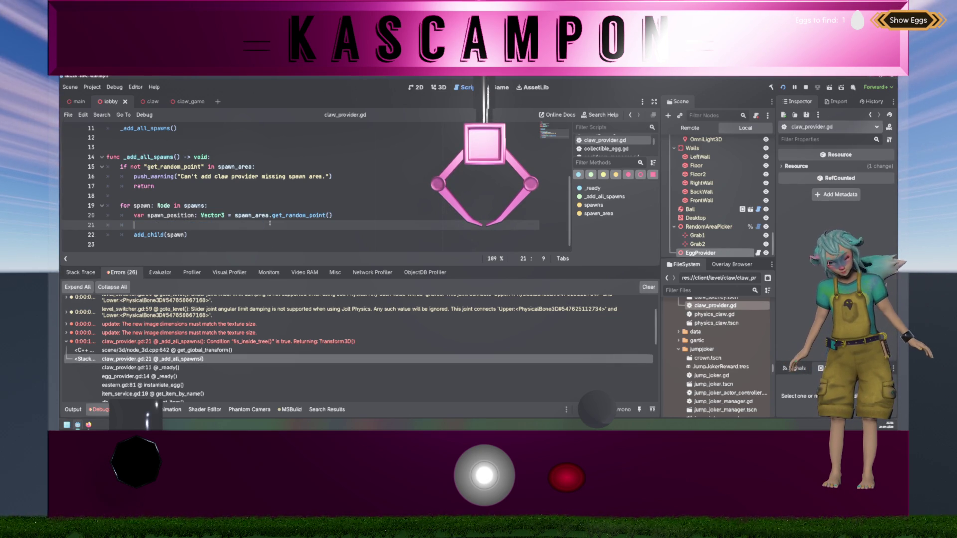
pyautogui.press('BackSpace')
pyautogui.press('Return')
pyautogui.hotkey('shift', 'Up')
pyautogui.press('BackSpace')
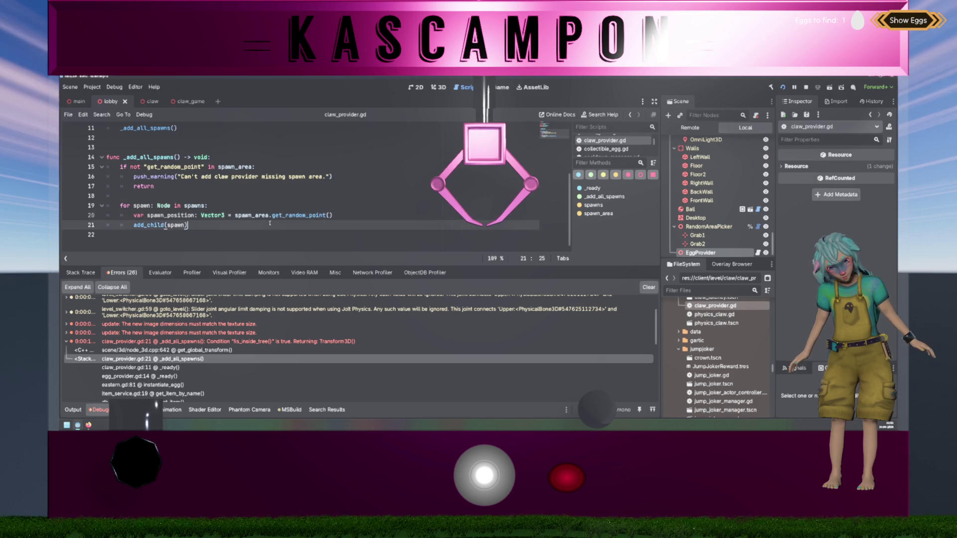
pyautogui.press('End')
pyautogui.press('Return')
pyautogui.press('Return')
pyautogui.press('Return')
pyautogui.press('Up')
pyautogui.press('Up')
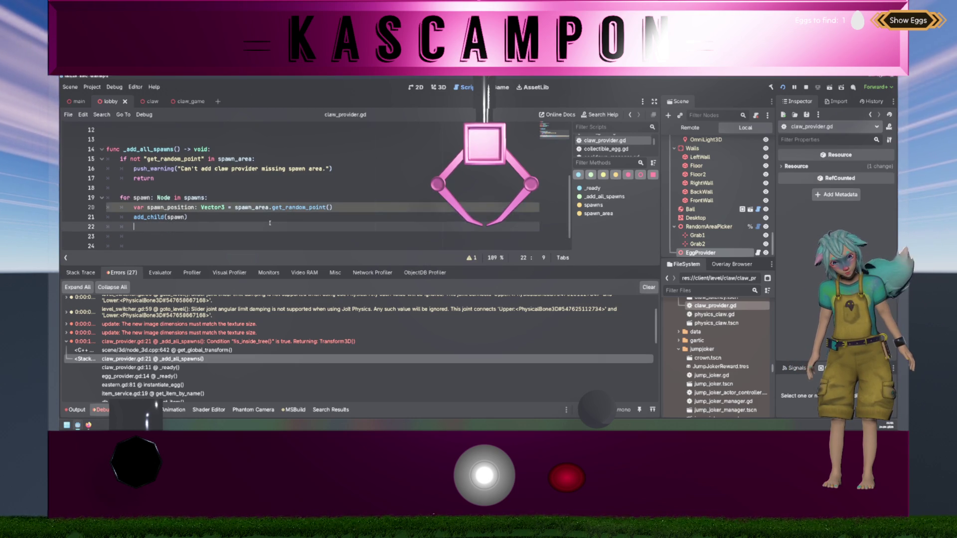
pyautogui.hotkey('ctrl', 'space')
pyautogui.write('spawn.global_position = spawn_position')
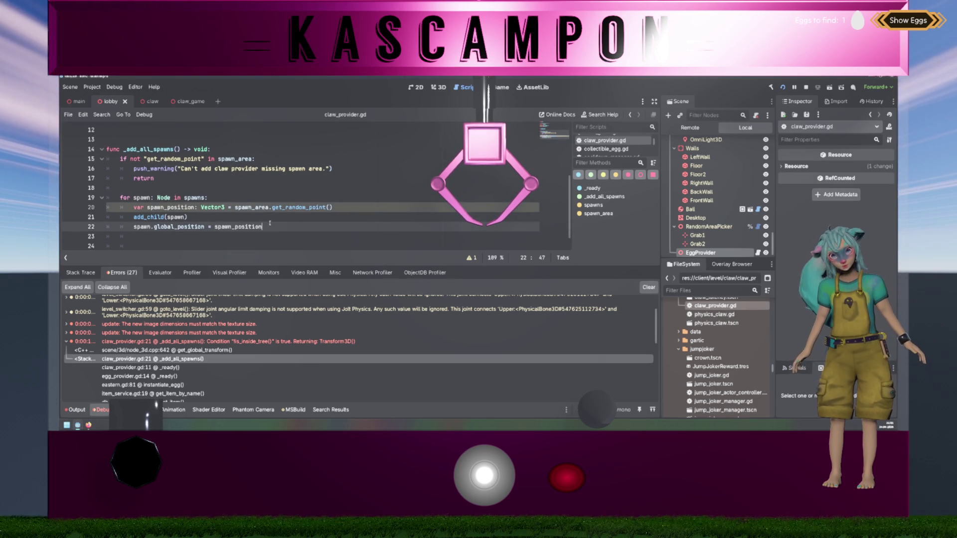
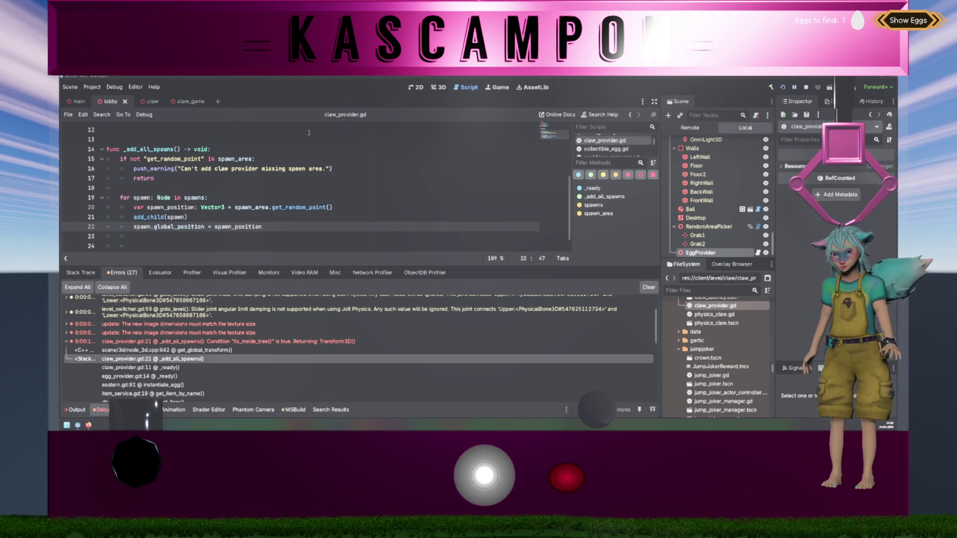
# Step through the error's stack-trace frames in the Debugger and open item_service.gd
pyautogui.click(328, 189)
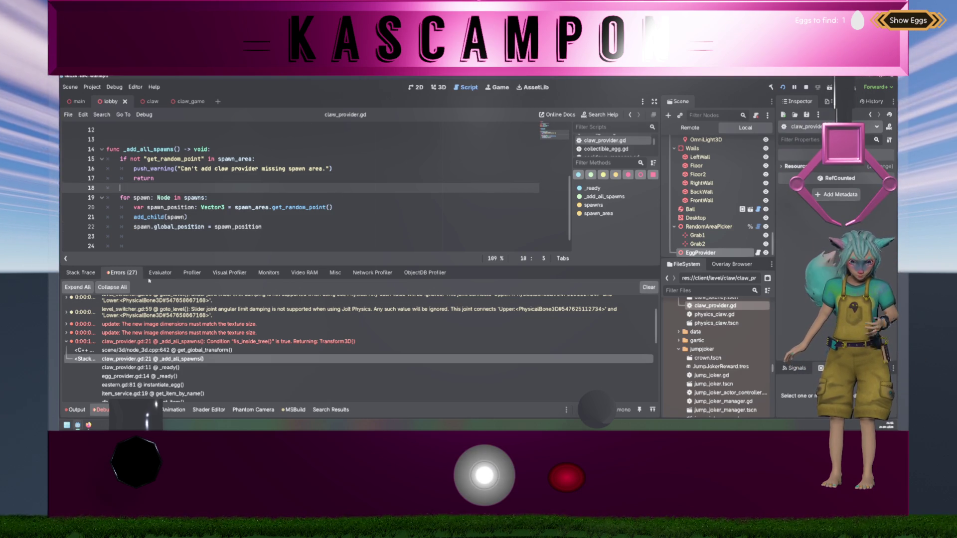
pyautogui.click(124, 385)
pyautogui.click(125, 394)
pyautogui.click(100, 410)
pyautogui.click(280, 217)
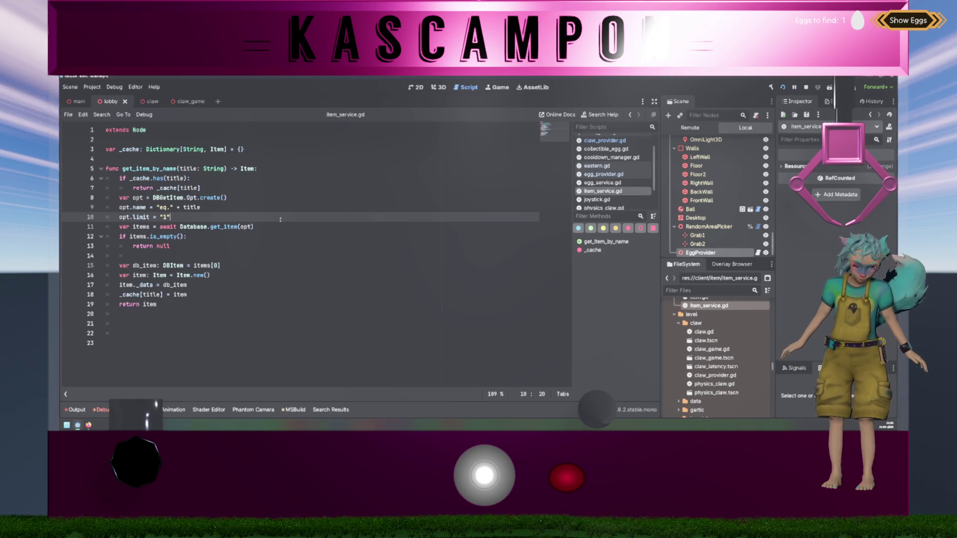
pyautogui.scroll(1, 623, 198)
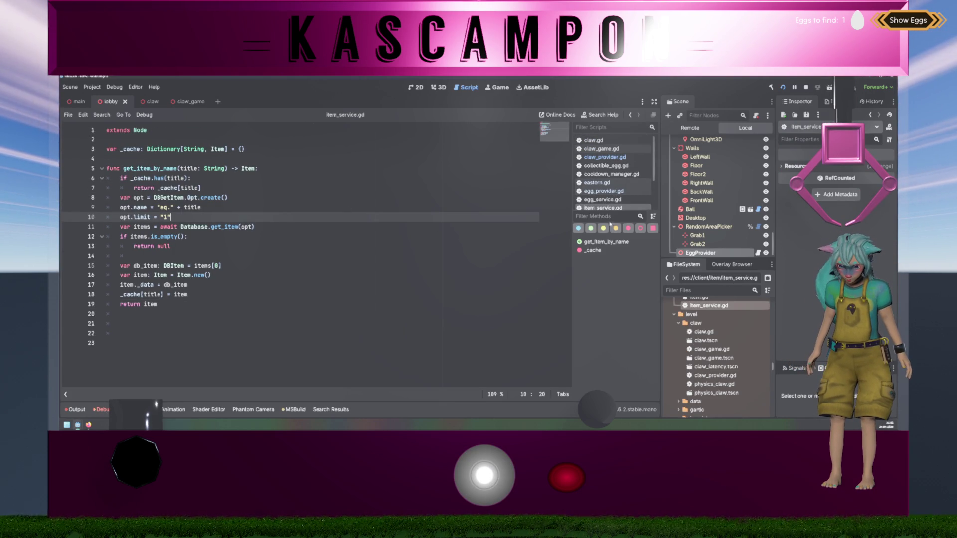
# Enlarge the Scripts list and review claw_provider.gd, claw_game.gd, then claw.gd
pyautogui.moveTo(608, 212); pyautogui.dragTo(609, 298)
pyautogui.click(617, 158)
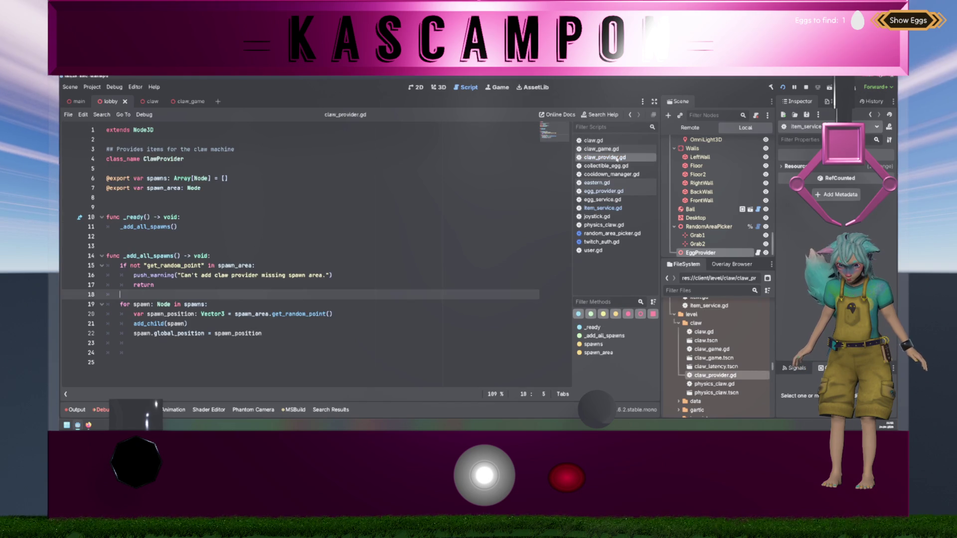
pyautogui.click(603, 149)
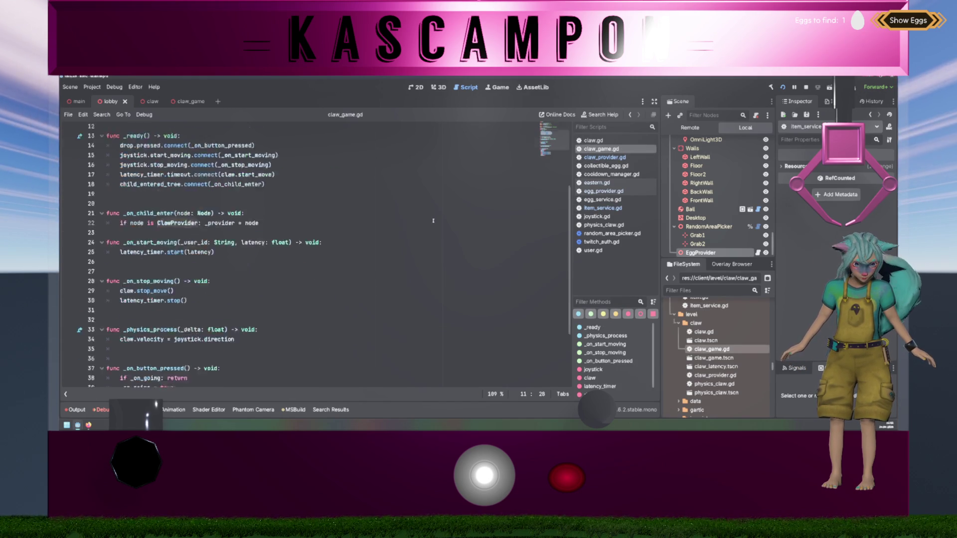
pyautogui.click(623, 141)
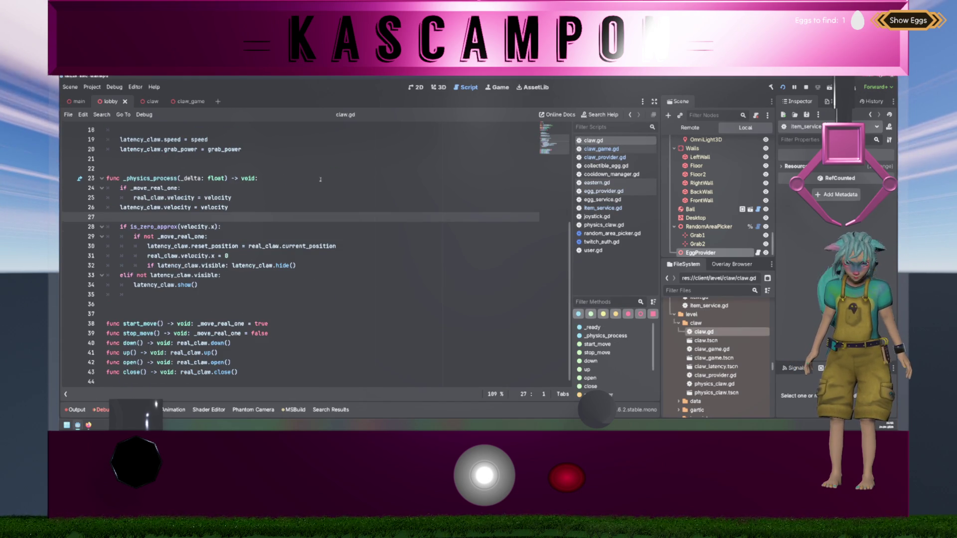
pyautogui.scroll(2, 316, 179)
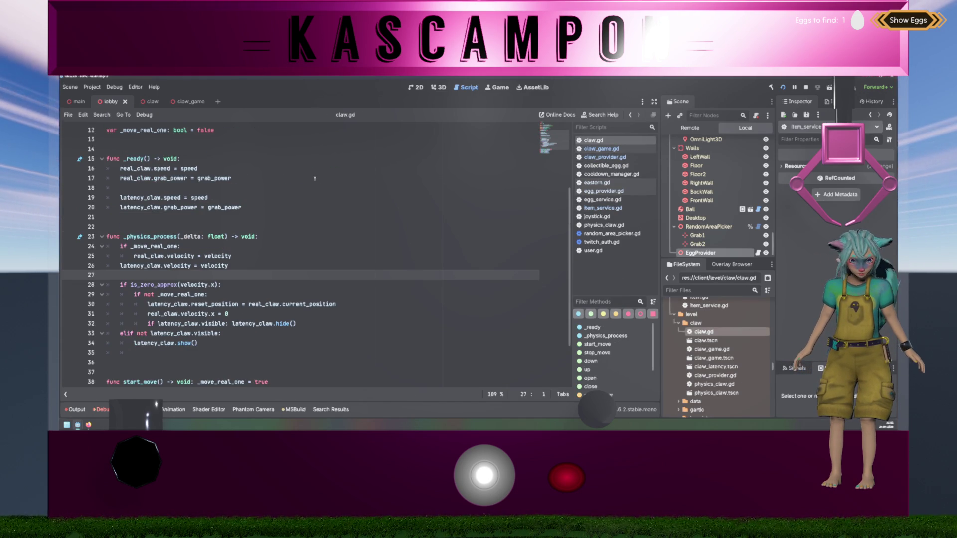
pyautogui.scroll(-1, 315, 178)
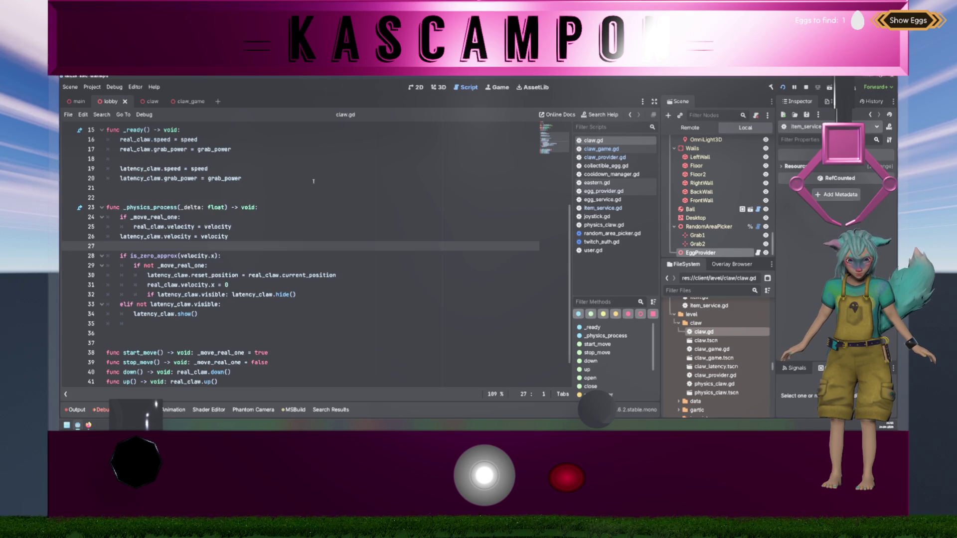
pyautogui.scroll(1, 312, 184)
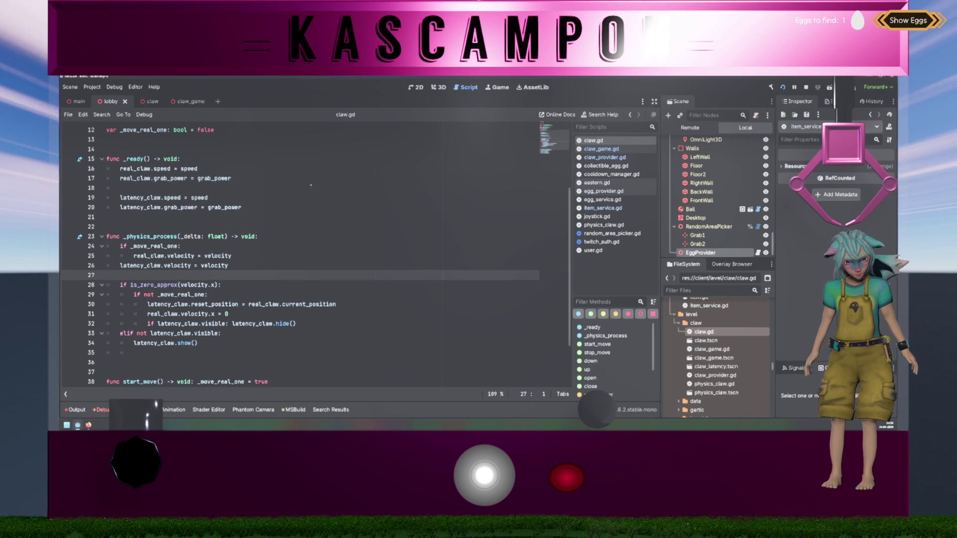
pyautogui.scroll(-2, 308, 190)
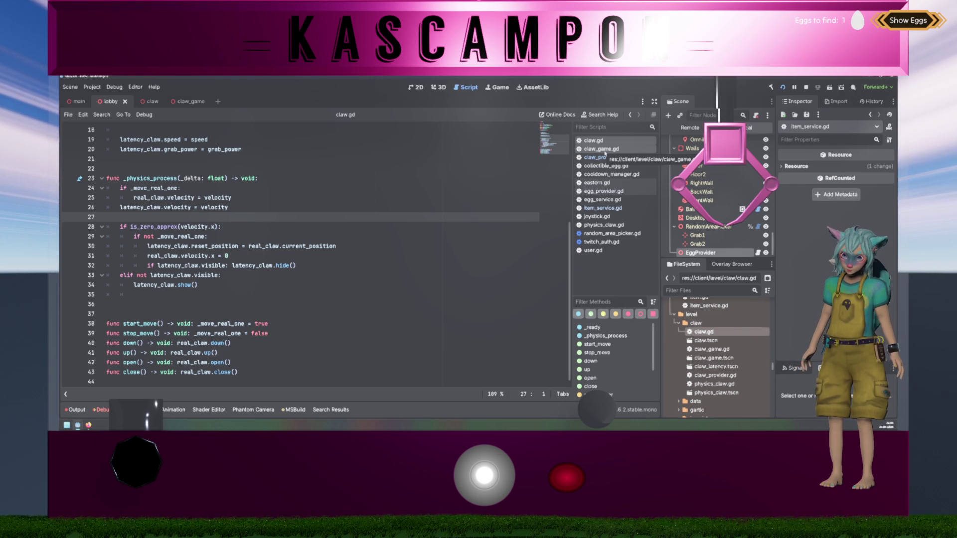
pyautogui.click(434, 232)
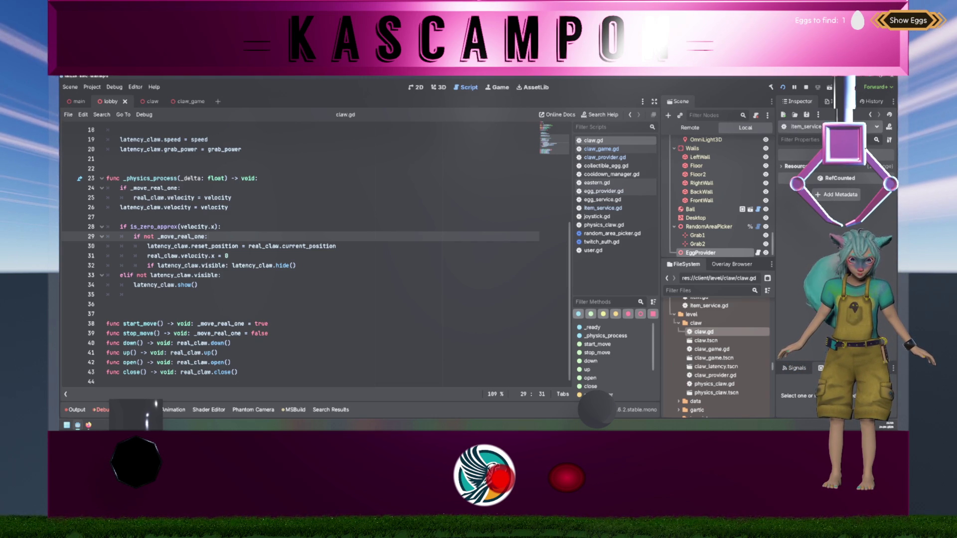
pyautogui.click(261, 254)
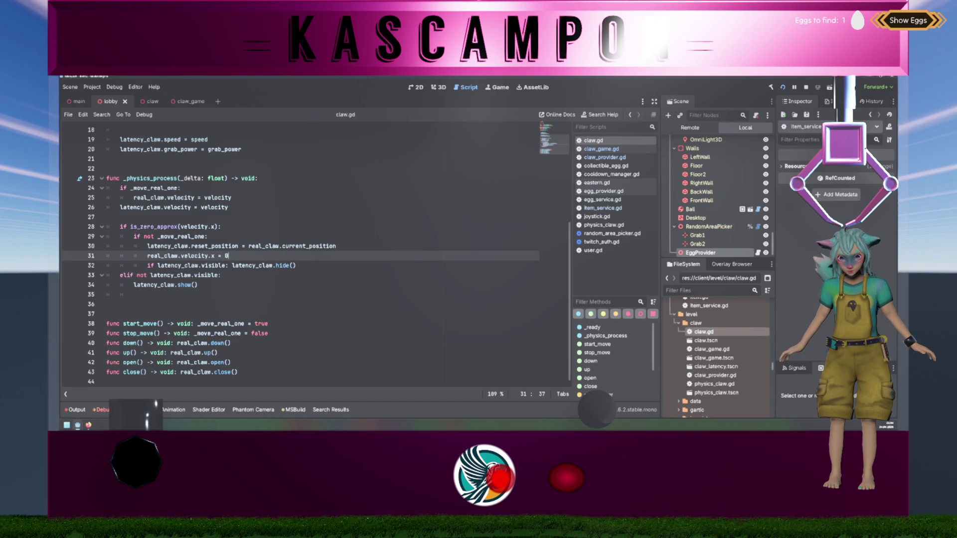
pyautogui.click(242, 265)
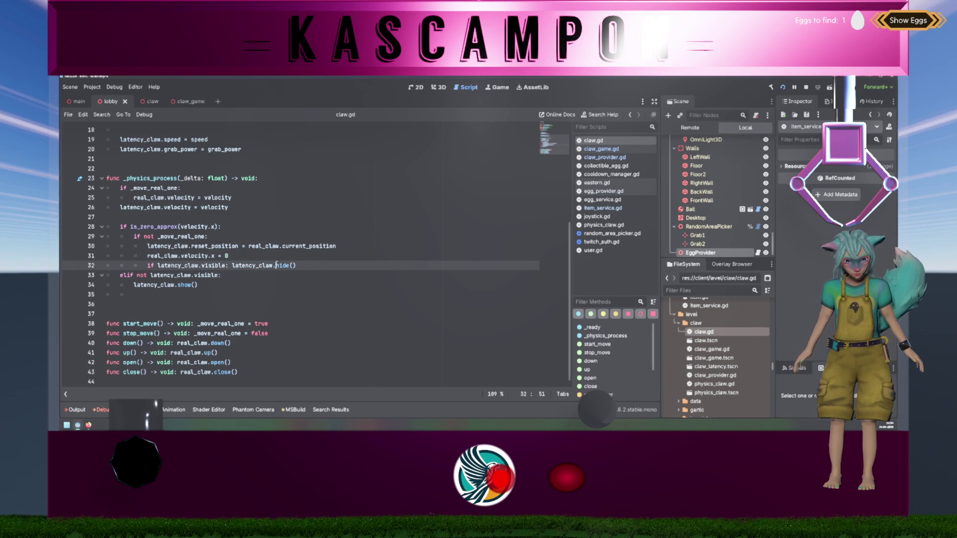
pyautogui.scroll(6, 277, 264)
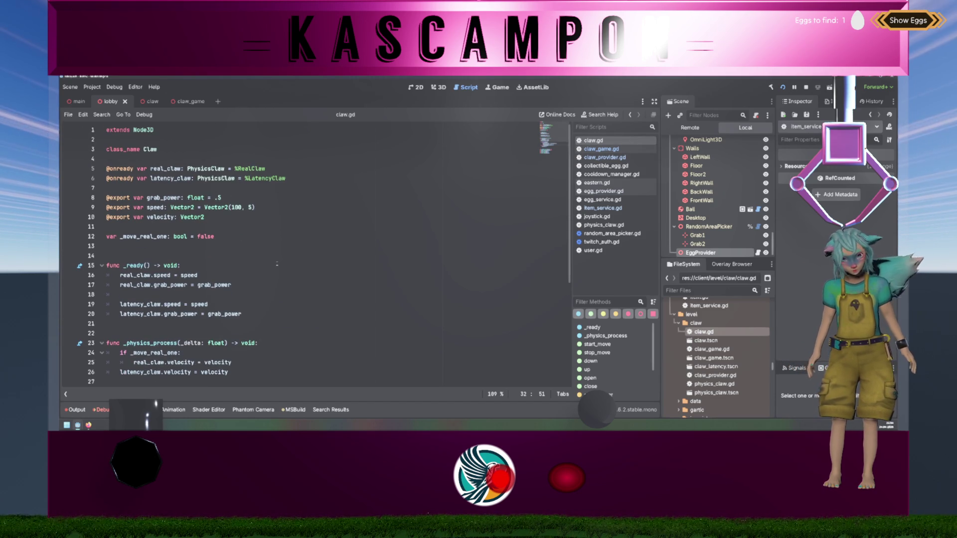
# Read through joystick.gd's HeatJoystick code, then rebuild and run the project with F5
pyautogui.click(625, 216)
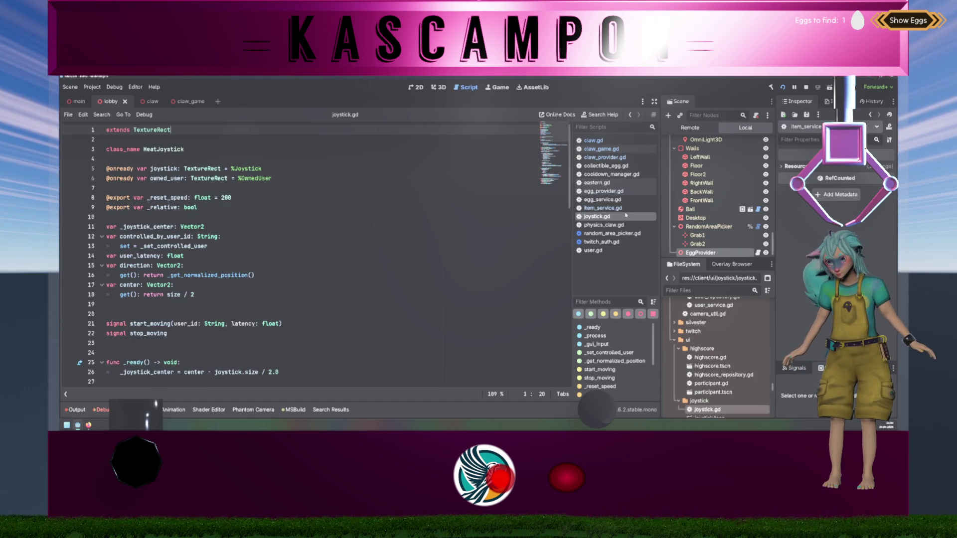
pyautogui.scroll(-13, 345, 235)
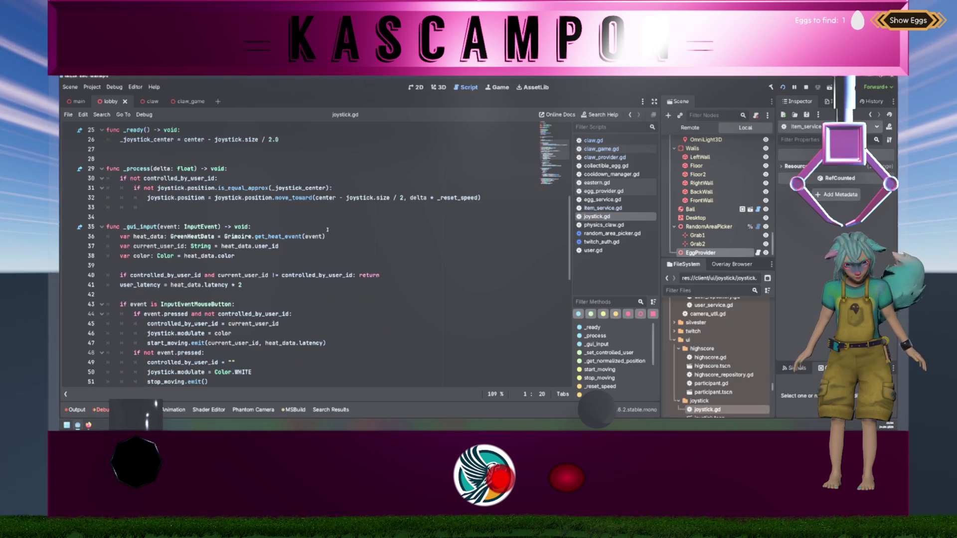
pyautogui.scroll(-6, 322, 229)
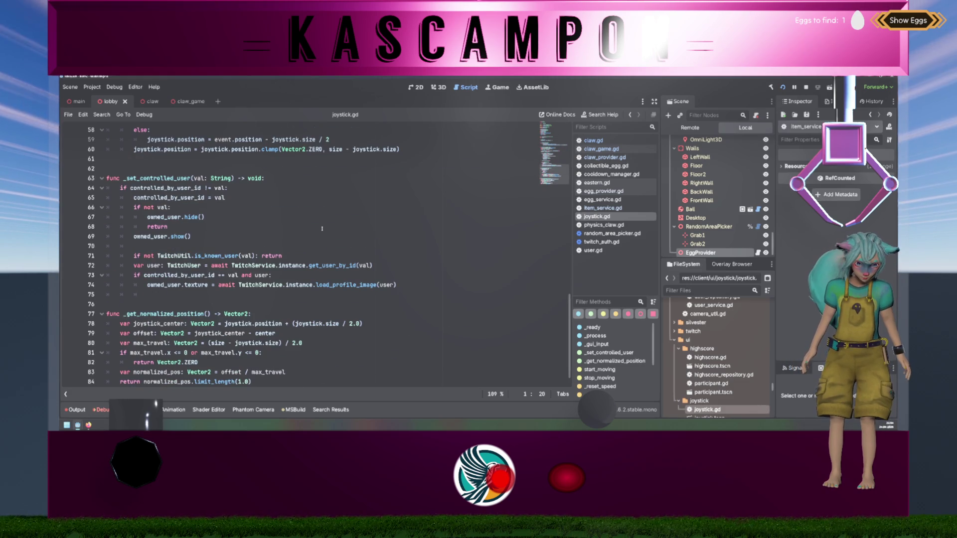
pyautogui.scroll(4, 324, 228)
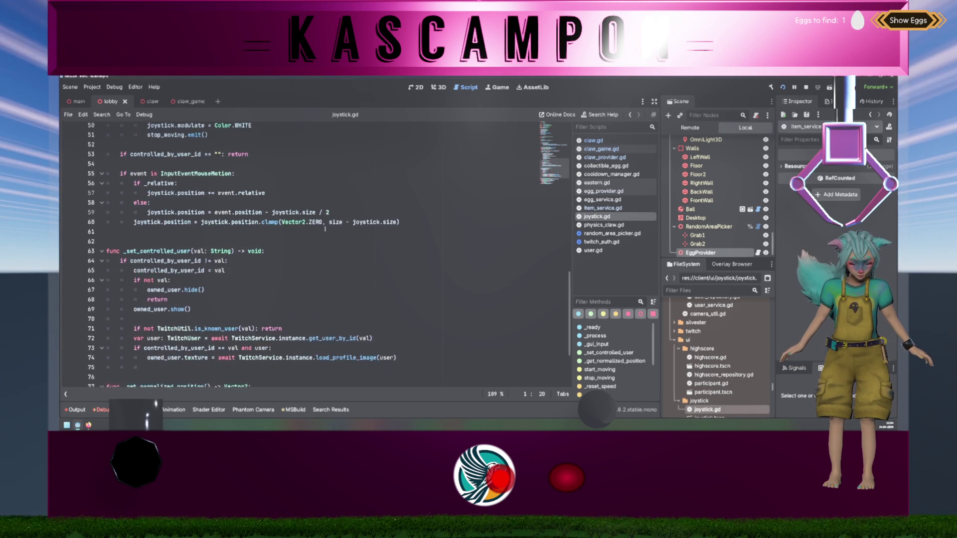
pyautogui.scroll(3, 324, 229)
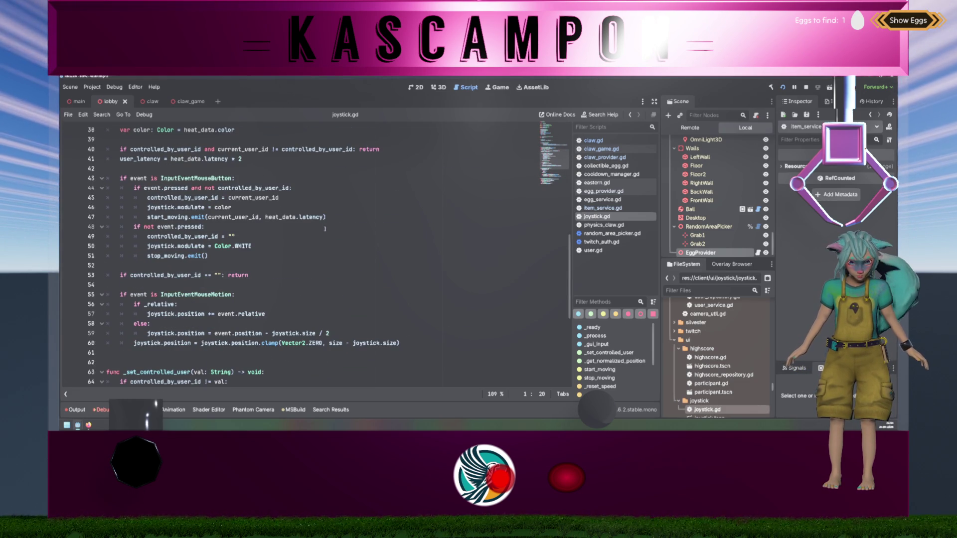
pyautogui.scroll(2, 324, 229)
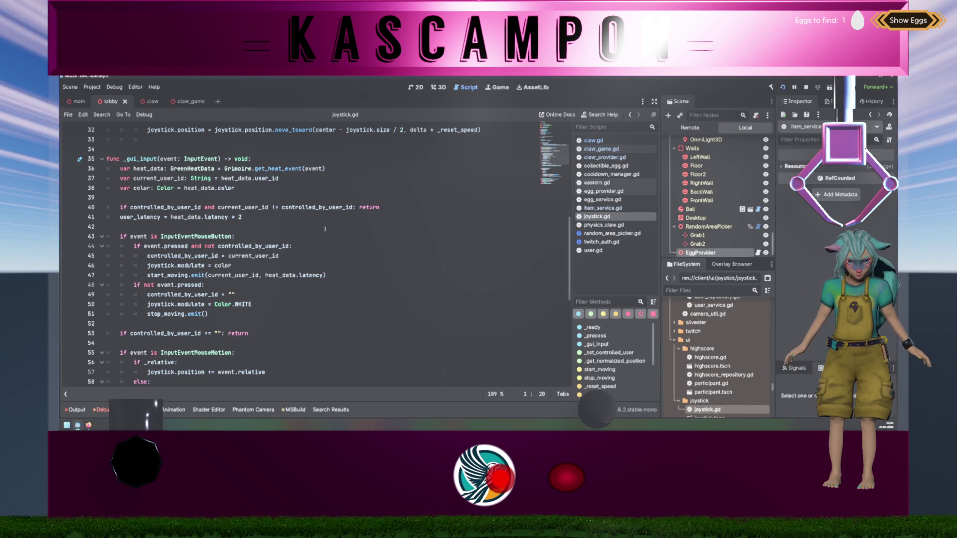
pyautogui.scroll(6, 324, 229)
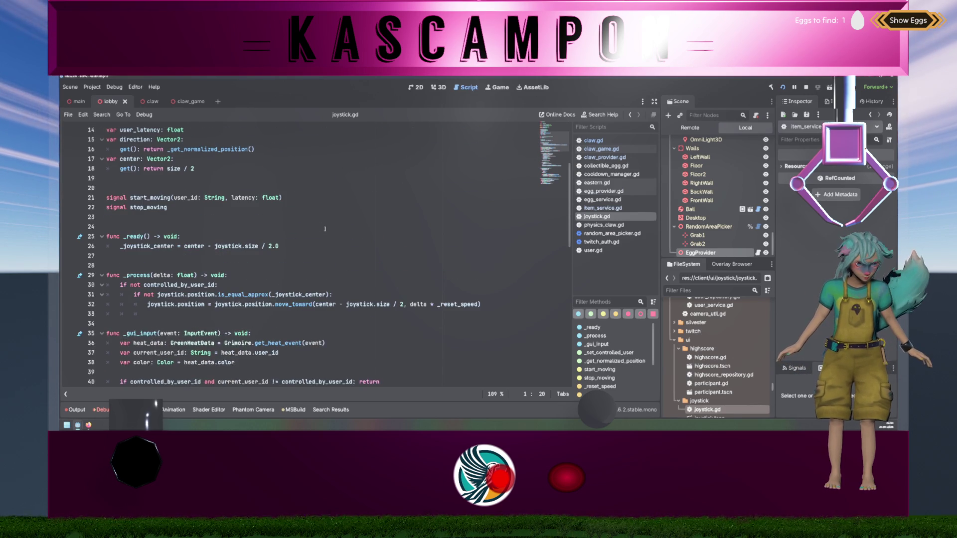
pyautogui.scroll(2, 324, 228)
pyautogui.scroll(1, 324, 228)
pyautogui.scroll(2, 324, 228)
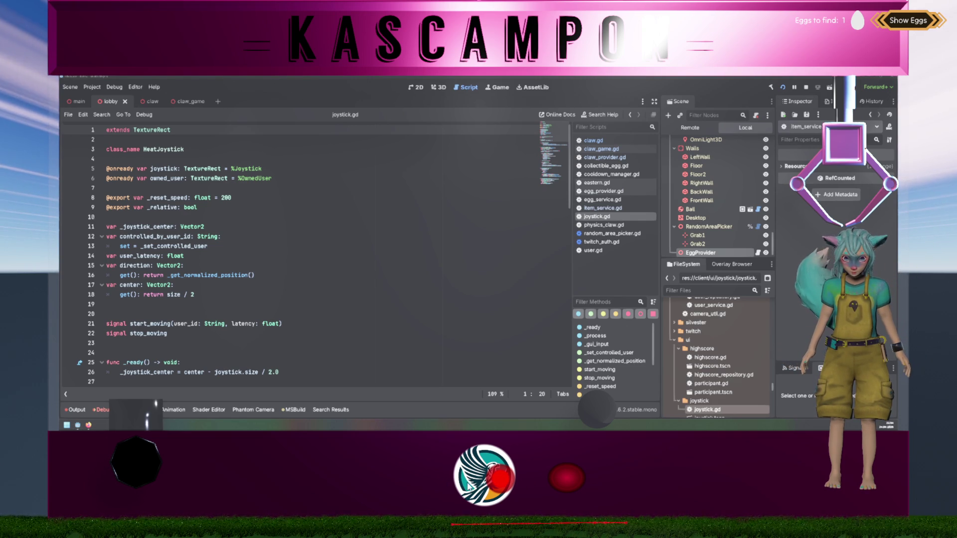
pyautogui.press('F5')
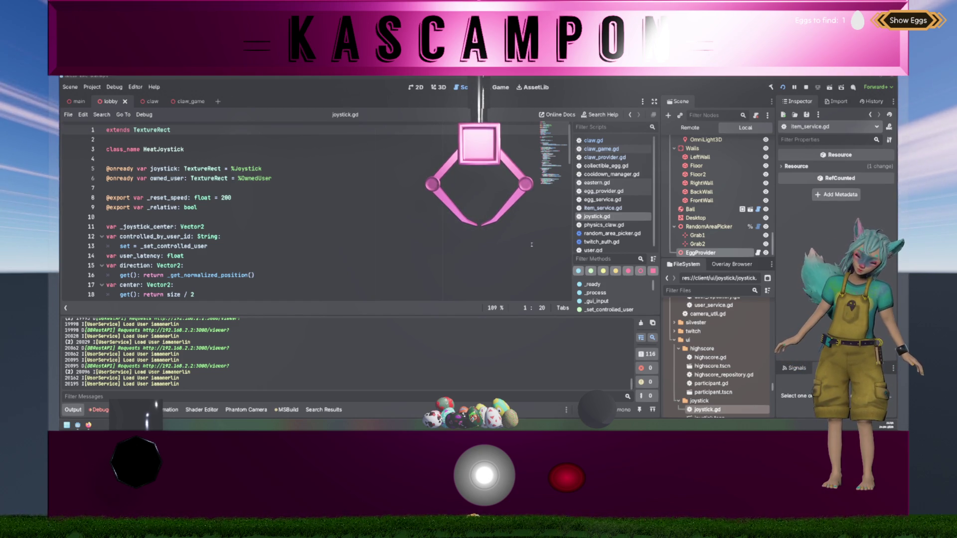
# Collapse the Output log, check the Debugger's Errors list, then collapse the Debugger
pyautogui.click(462, 189)
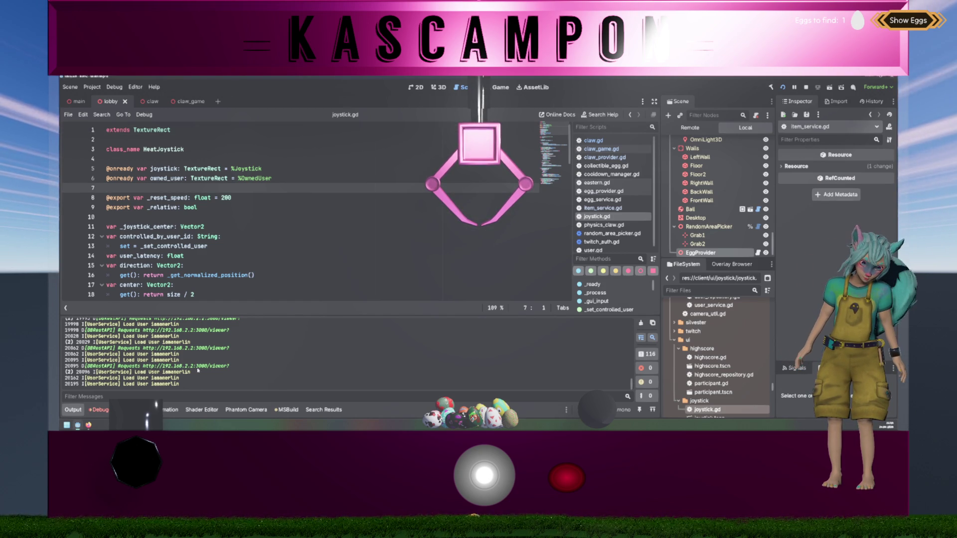
pyautogui.click(73, 410)
pyautogui.click(98, 410)
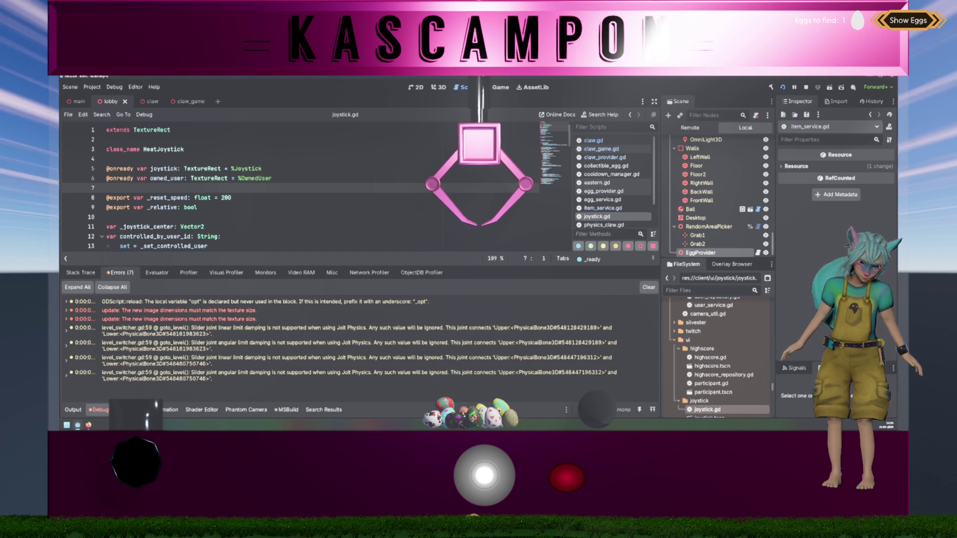
pyautogui.click(98, 410)
# Scroll through joystick.gd in the enlarged editor, then return to claw.gd
pyautogui.scroll(-7, 248, 305)
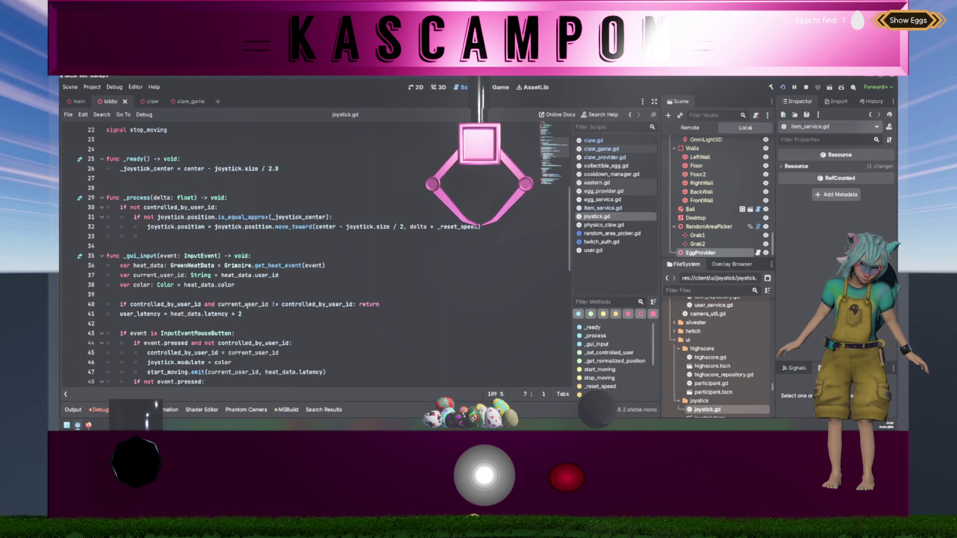
pyautogui.scroll(-3, 247, 306)
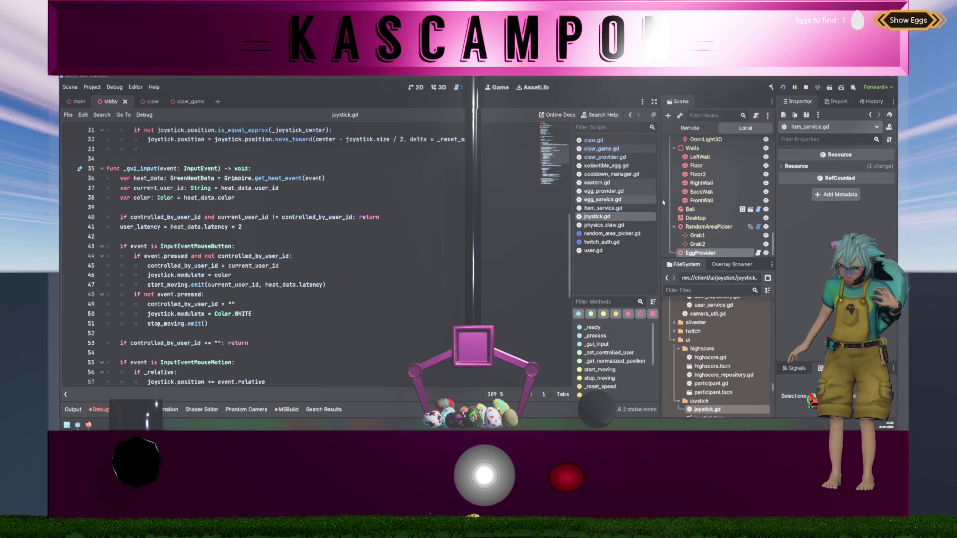
pyautogui.scroll(-1, 717, 215)
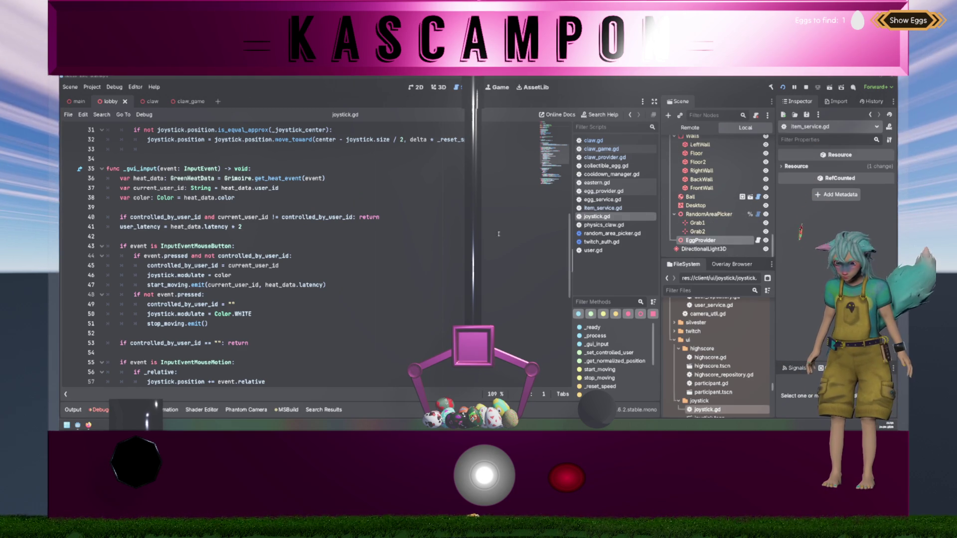
pyautogui.scroll(-4, 426, 251)
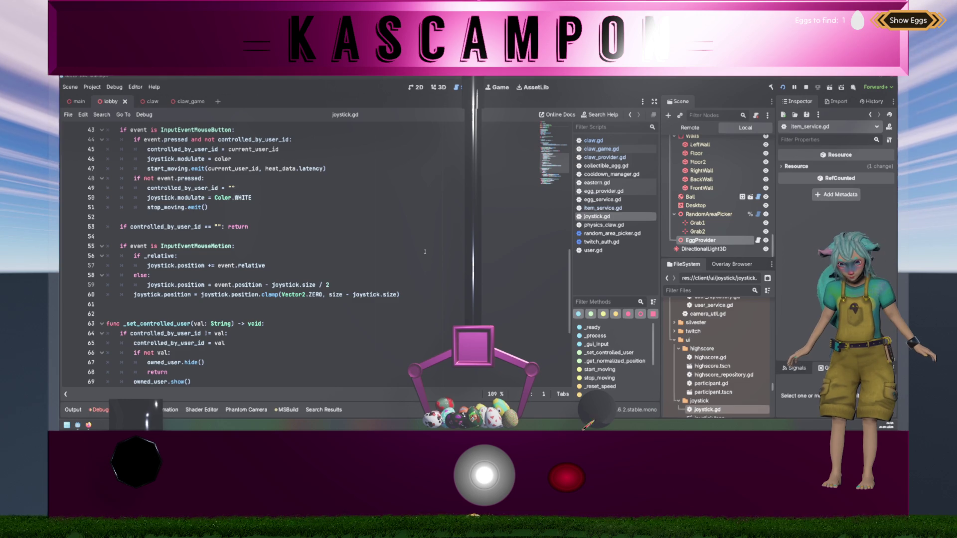
pyautogui.click(595, 140)
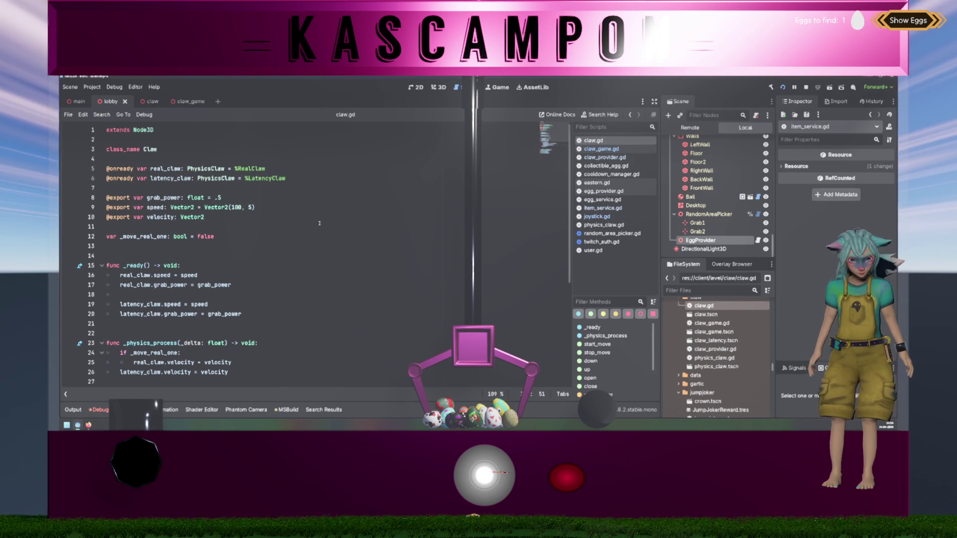
# Select grab_power's .5 default in claw.gd and switch to the claw_game scene
pyautogui.doubleClick(218, 197)
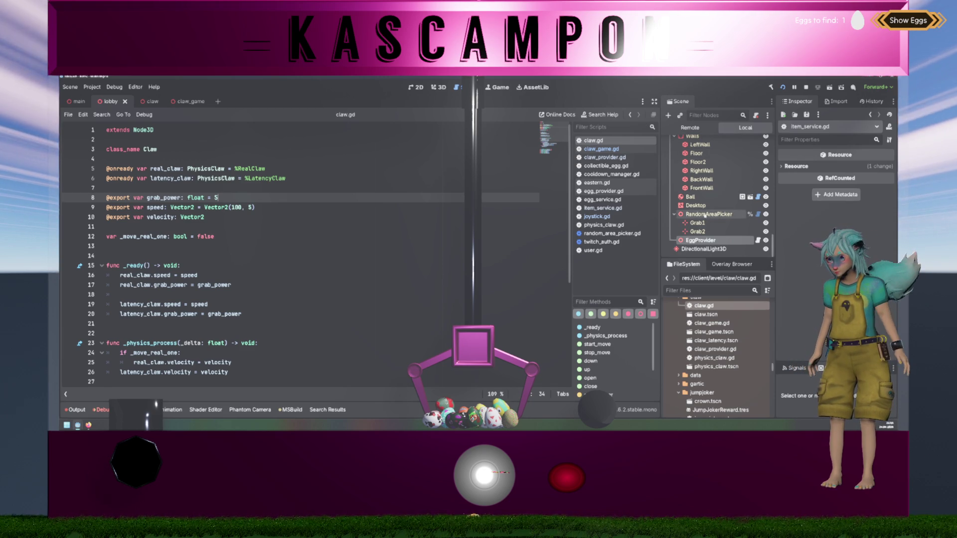
pyautogui.scroll(3, 713, 214)
pyautogui.click(180, 102)
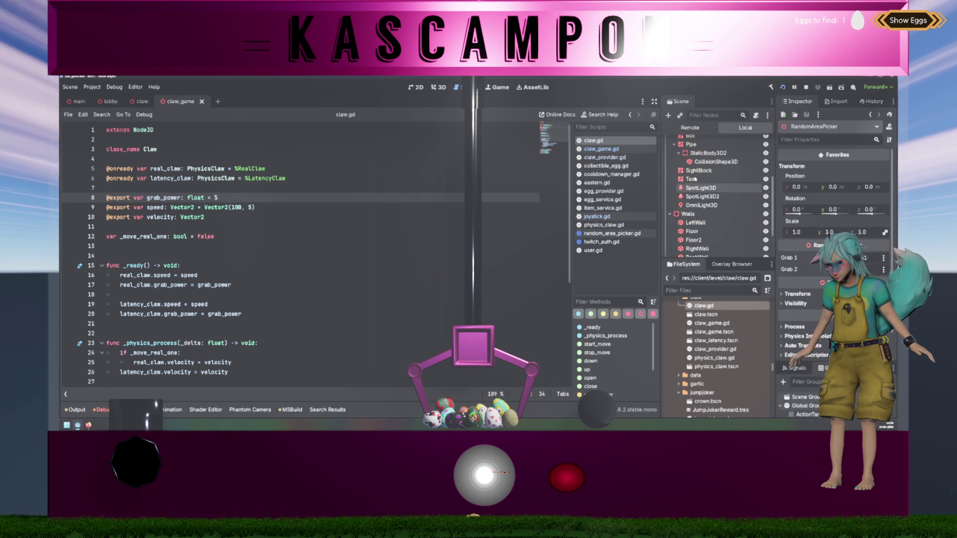
pyautogui.scroll(5, 702, 212)
pyautogui.scroll(5, 707, 208)
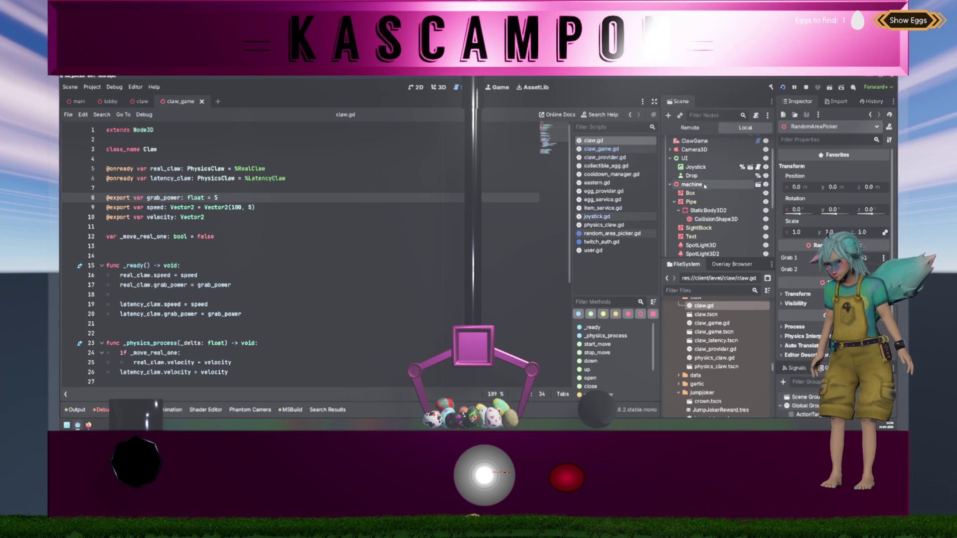
# Inspect the ClawGame and Claw nodes' properties, then save the claw_game scene
pyautogui.click(703, 144)
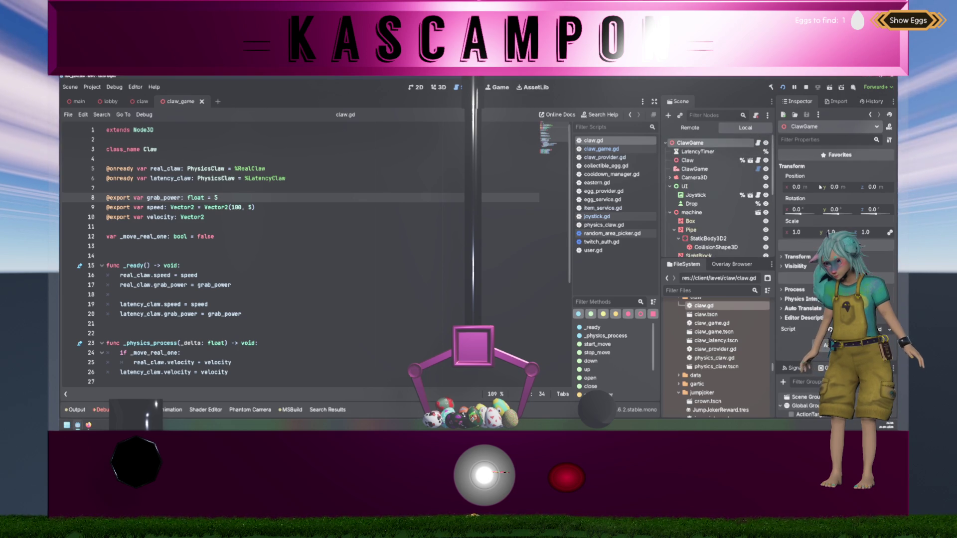
pyautogui.click(697, 161)
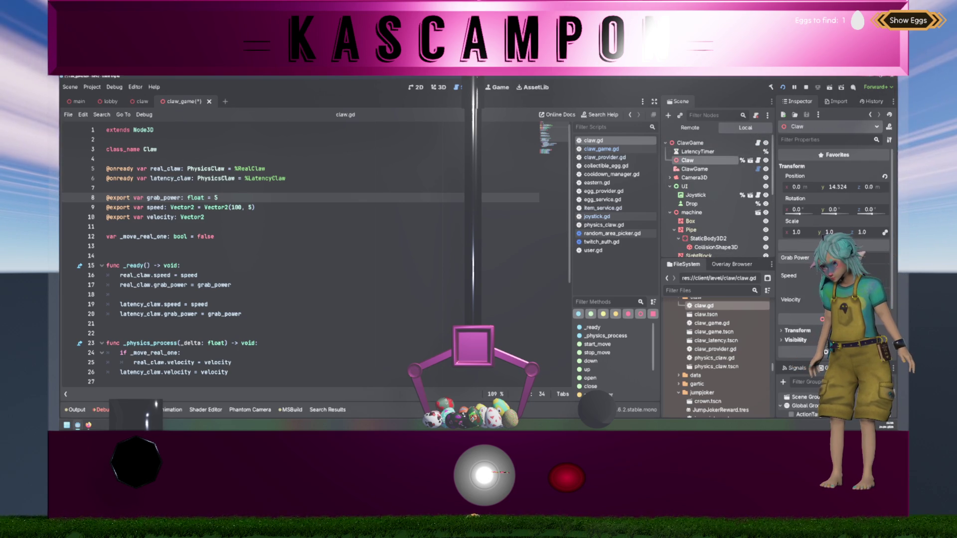
pyautogui.hotkey('ctrl', 's')
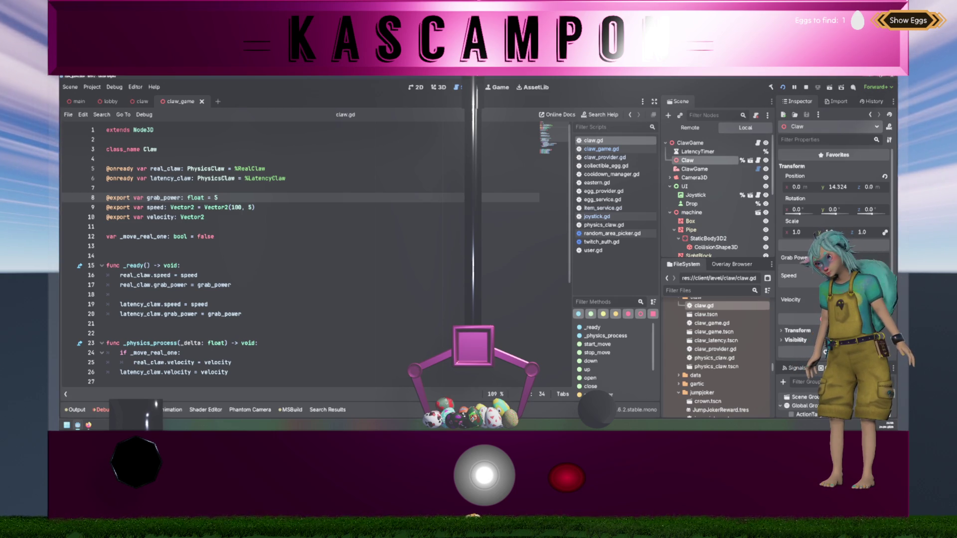
pyautogui.hotkey('ctrl', 's')
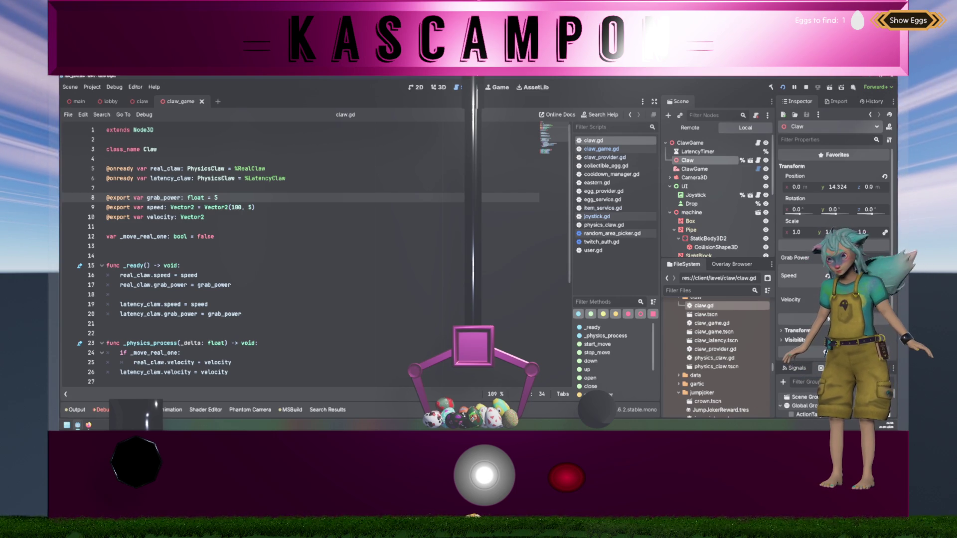
# Launch the game, steer the claw left then right with the joystick, and drop it onto the eggs
pyautogui.click(770, 87)
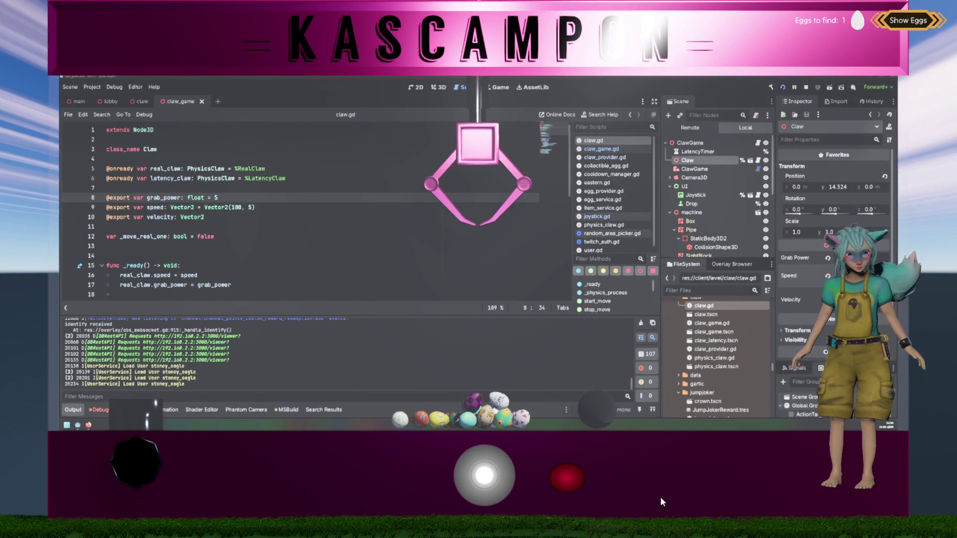
pyautogui.moveTo(498, 480); pyautogui.dragTo(375, 470)
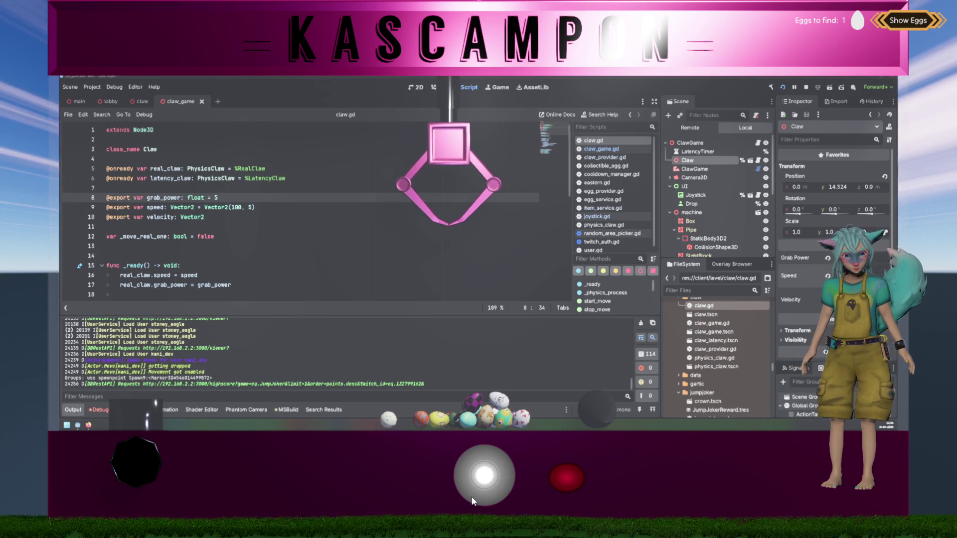
pyautogui.moveTo(471, 486); pyautogui.dragTo(566, 468)
pyautogui.moveTo(508, 480)
pyautogui.mouseDown()
pyautogui.moveTo(517, 477)
pyautogui.moveTo(502, 468)
pyautogui.mouseUp()
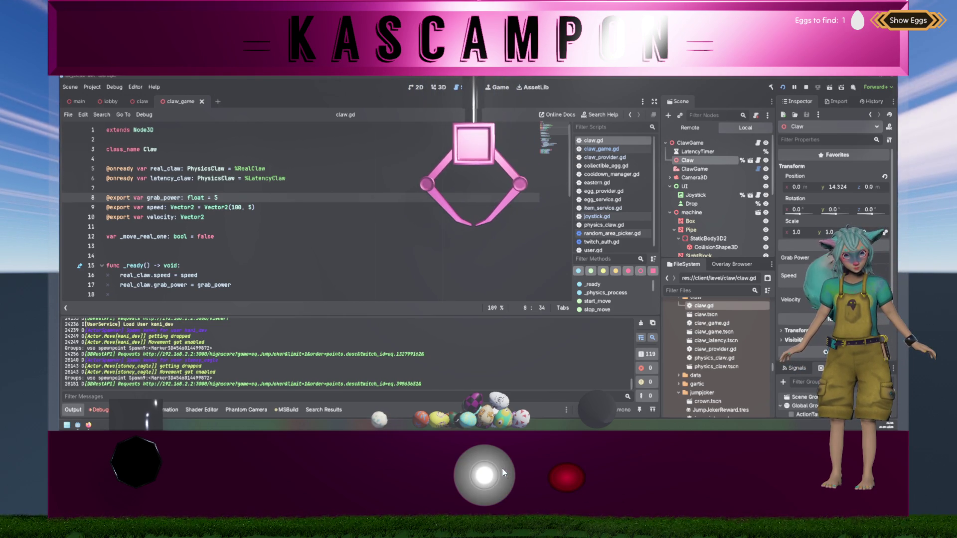
pyautogui.click(570, 475)
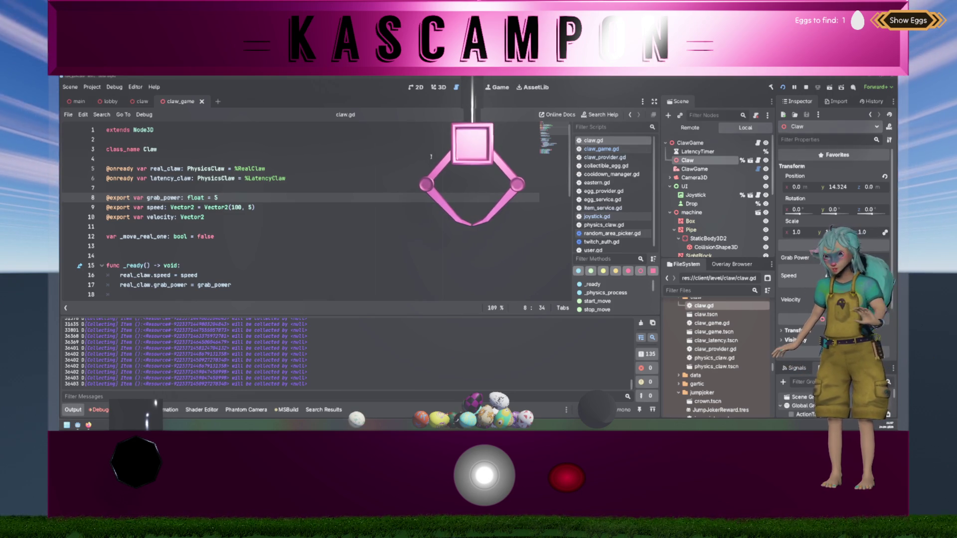
pyautogui.scroll(-5, 711, 178)
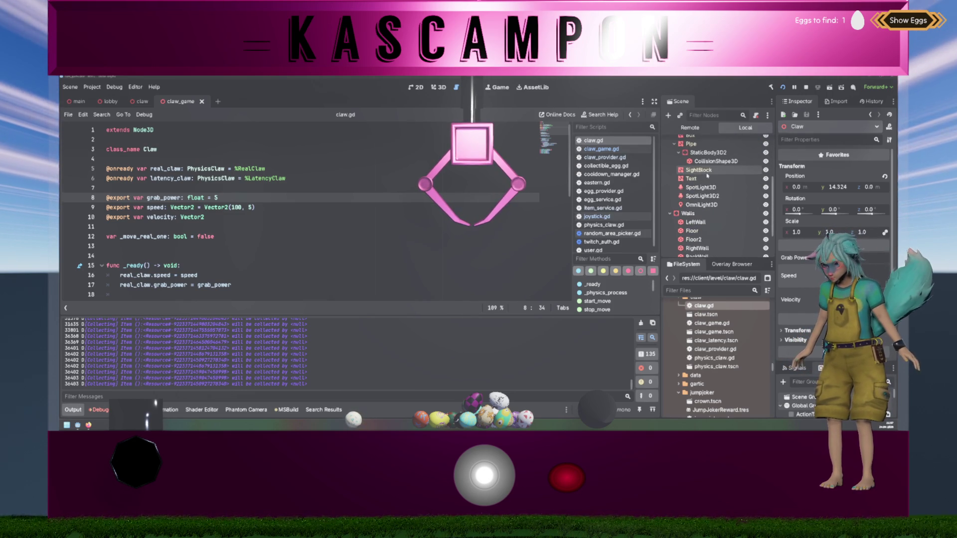
pyautogui.scroll(5, 706, 177)
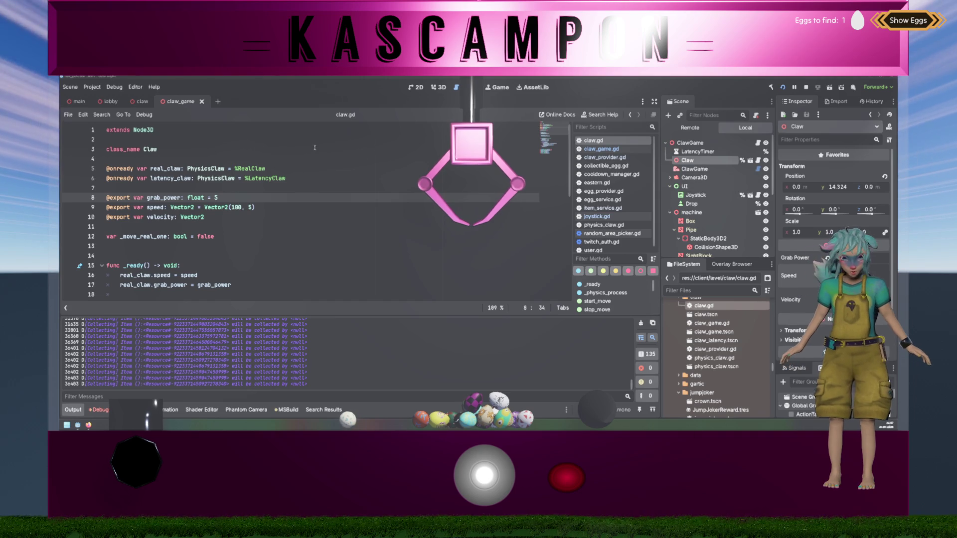
pyautogui.click(187, 152)
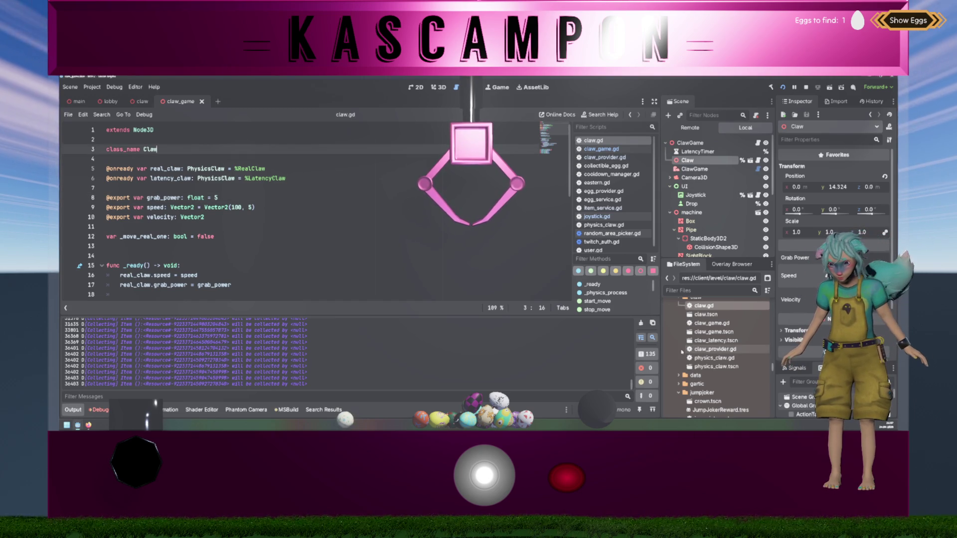
# Filter the FileSystem for 'egg', open collectible_egg.tscn and select the Egg rigid body
pyautogui.click(699, 291)
pyautogui.write('egg')
pyautogui.doubleClick(721, 351)
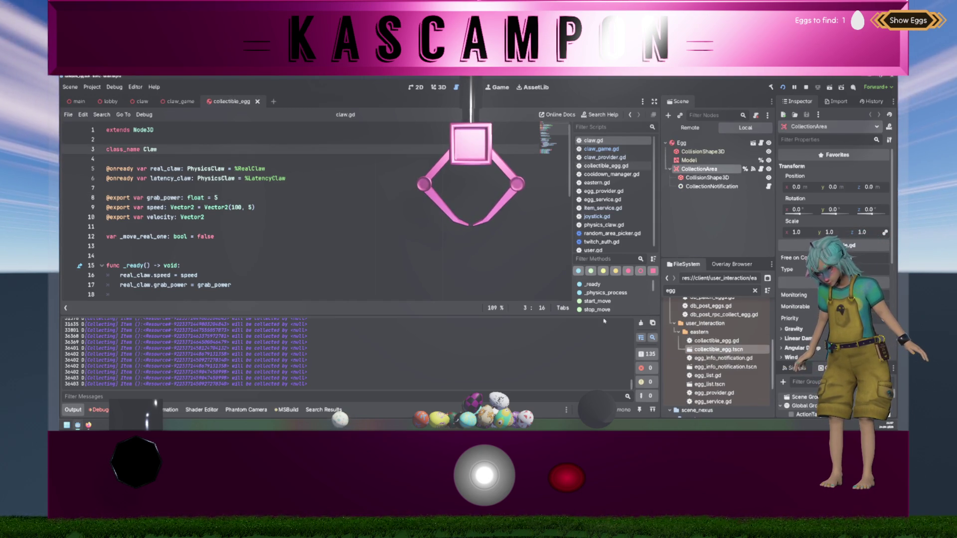
pyautogui.click(696, 144)
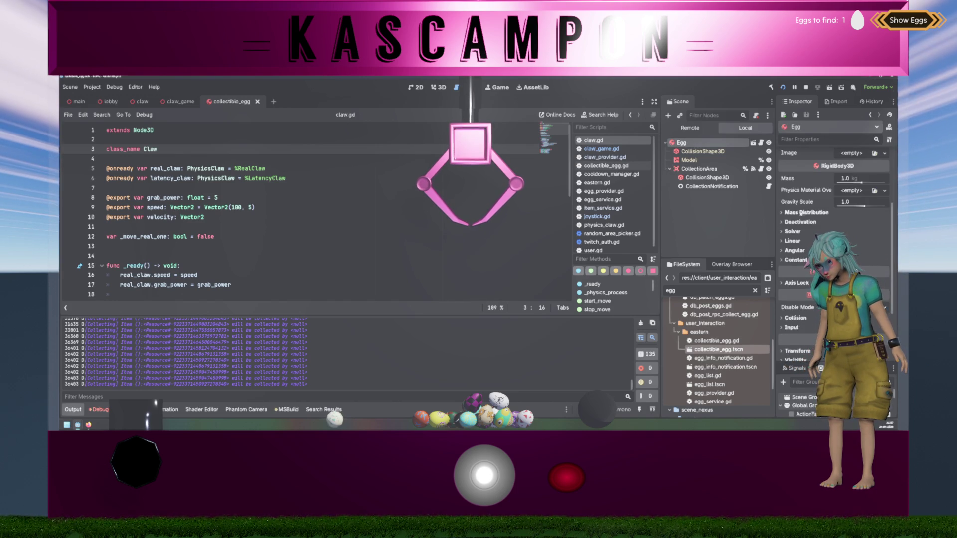
# Put the Egg on collision layer 3 with mask 3, then save and rerun the game
pyautogui.scroll(-2, 800, 268)
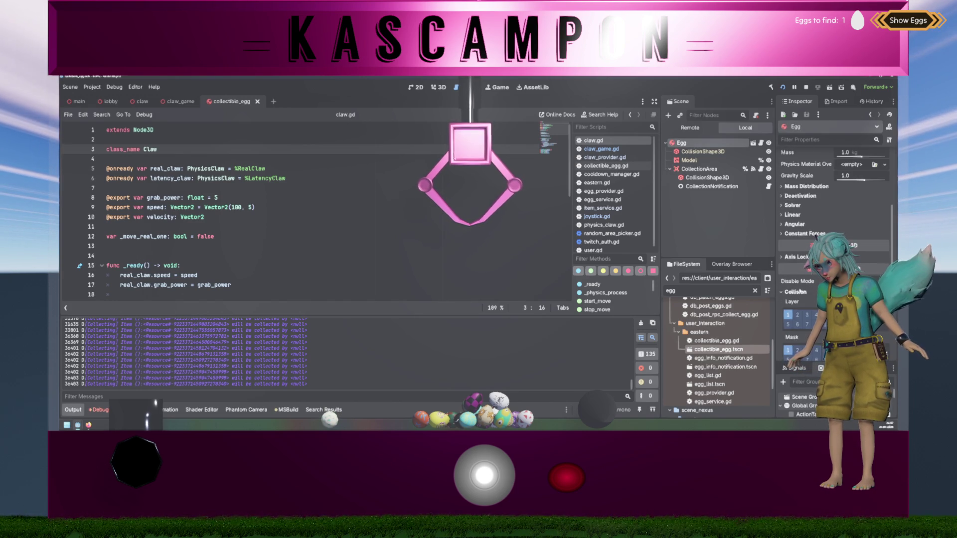
pyautogui.scroll(-5, 799, 272)
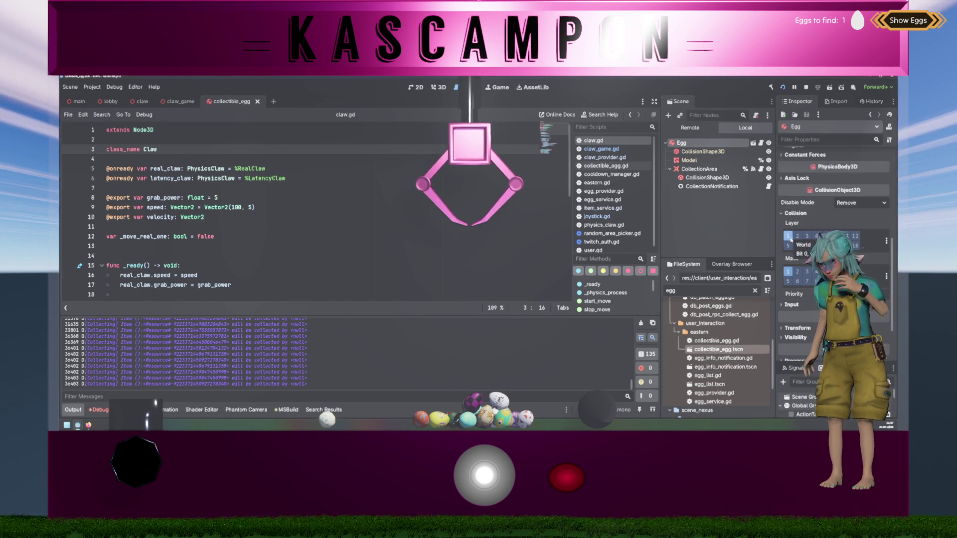
pyautogui.click(808, 237)
pyautogui.click(788, 272)
pyautogui.click(797, 271)
pyautogui.click(806, 272)
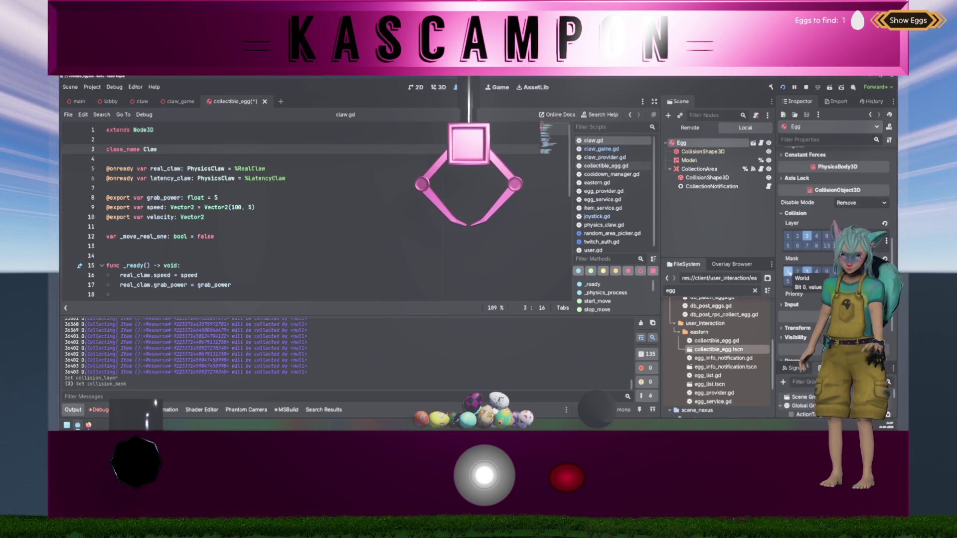
pyautogui.press('F5')
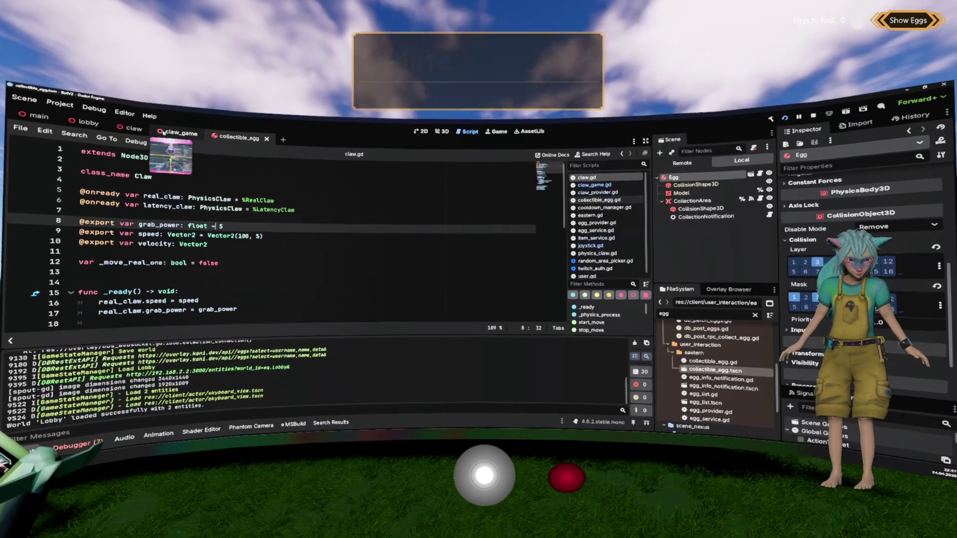
# Return to the claw_game scene while the game restarts and move the caret to line 7
pyautogui.click(163, 133)
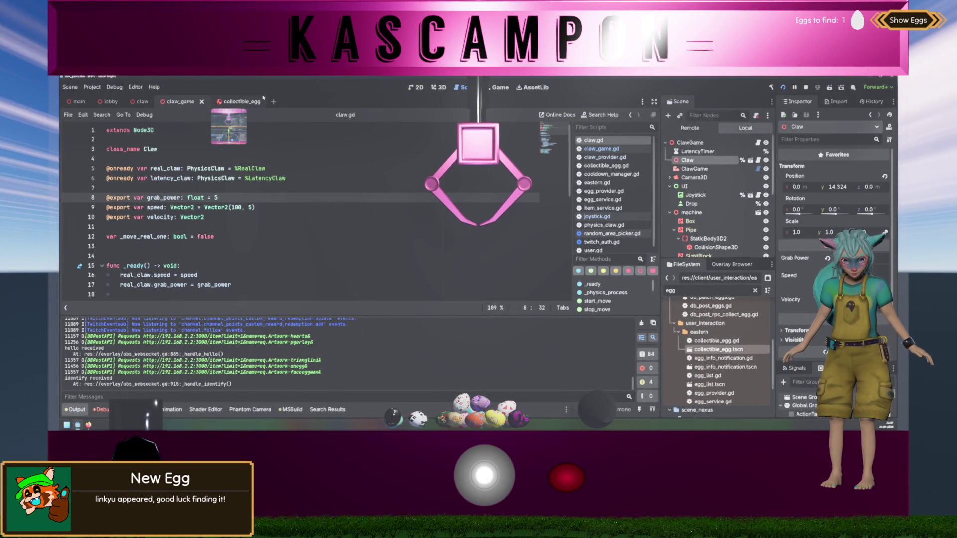
pyautogui.press('Up')
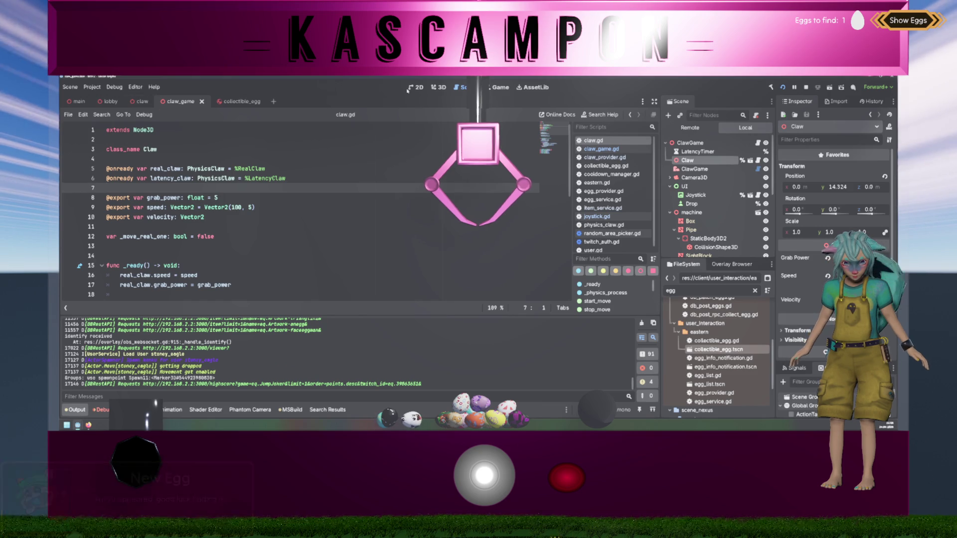
pyautogui.click(415, 87)
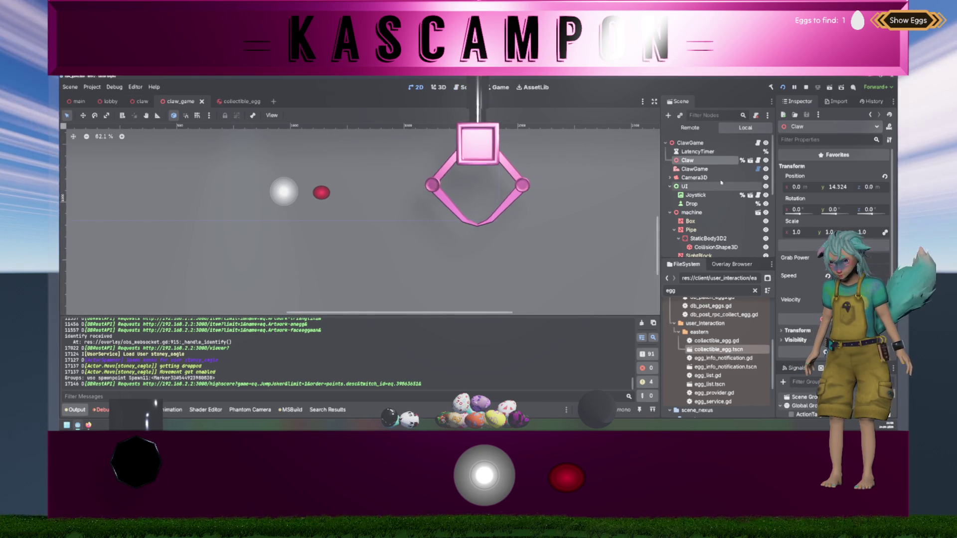
# Select Joystick and Drop together and raise them in the 2D canvas in three small drags
pyautogui.click(696, 195)
pyautogui.keyDown('shift'); pyautogui.click(707, 205); pyautogui.keyUp('shift')
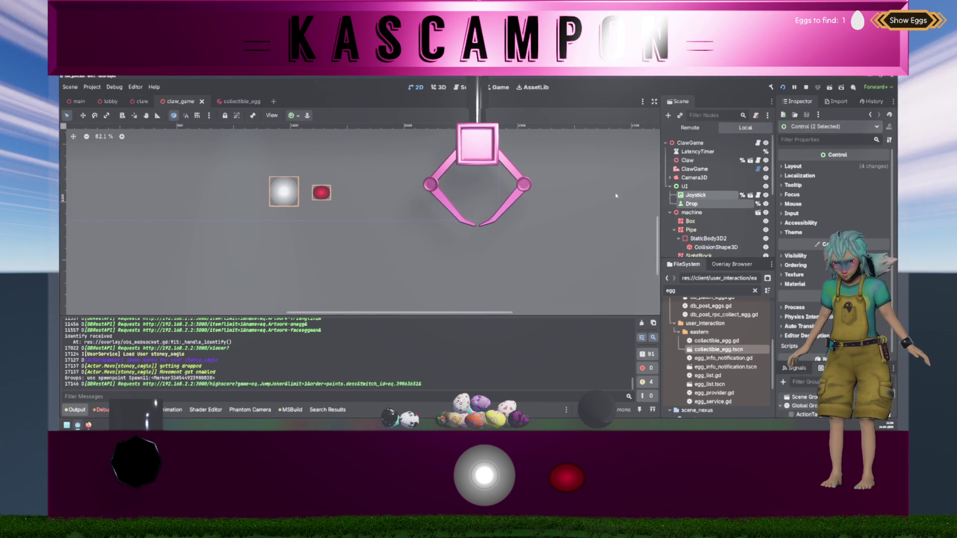
pyautogui.moveTo(259, 194); pyautogui.dragTo(259, 182)
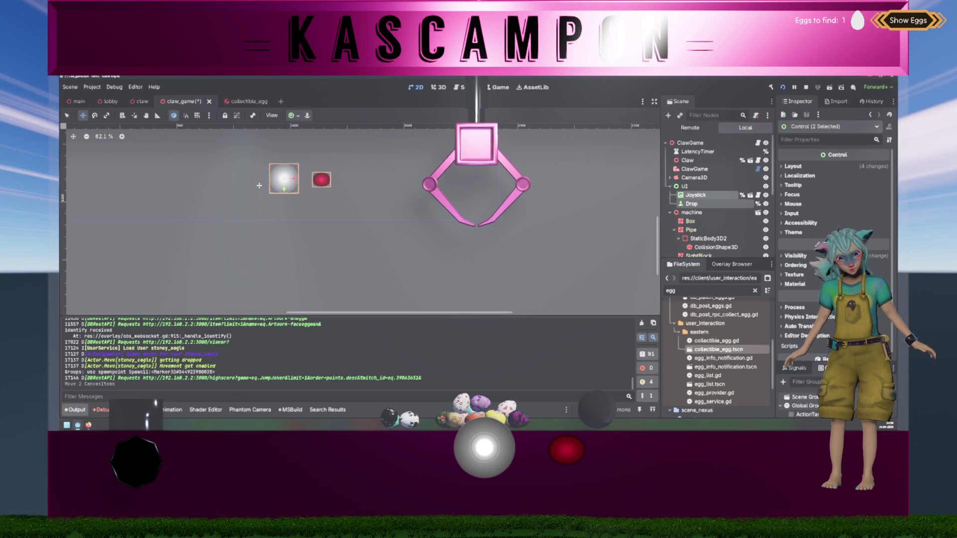
pyautogui.moveTo(260, 183); pyautogui.dragTo(259, 180)
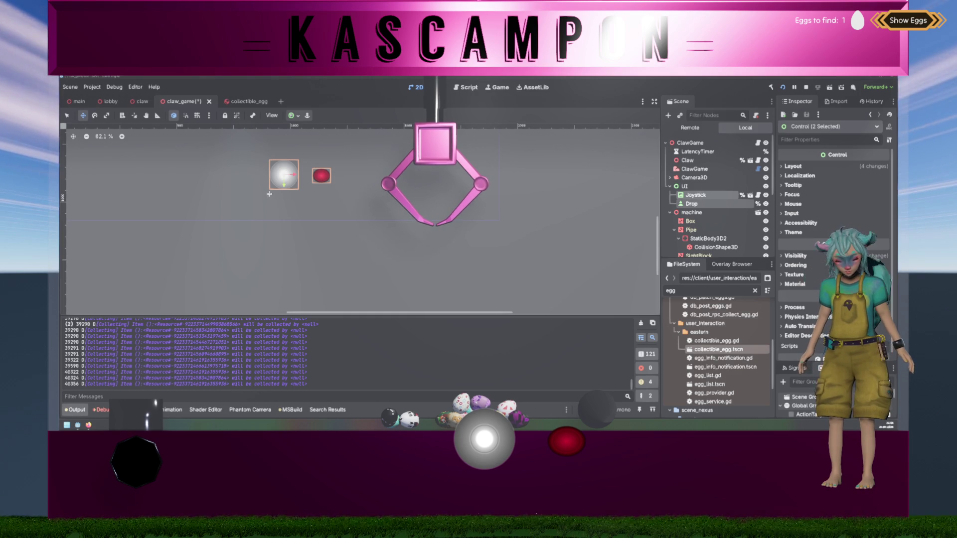
pyautogui.moveTo(273, 187); pyautogui.dragTo(273, 182)
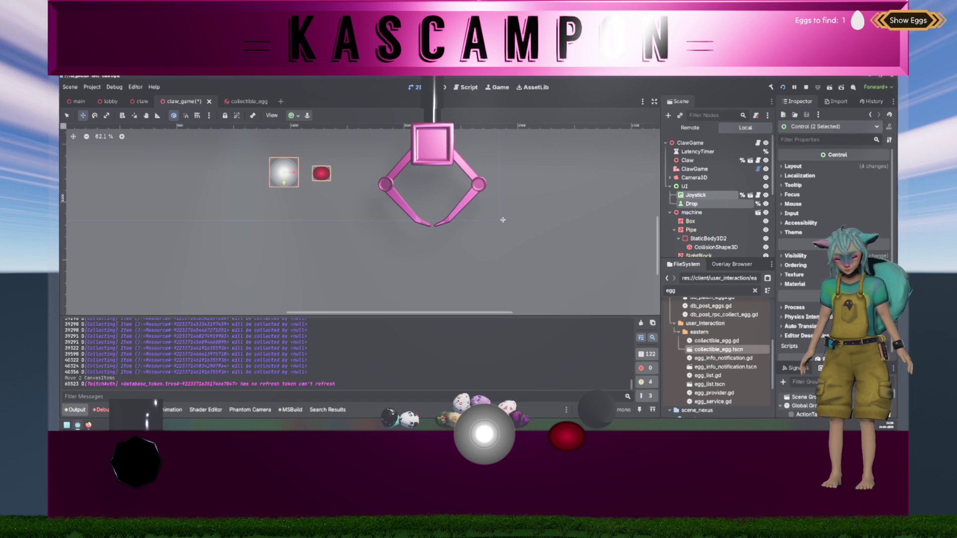
# Save claw_game, open the claw scene, and select the Upper bone under PhysicalBoneSimulator
pyautogui.hotkey('ctrl', 's')
pyautogui.click(141, 101)
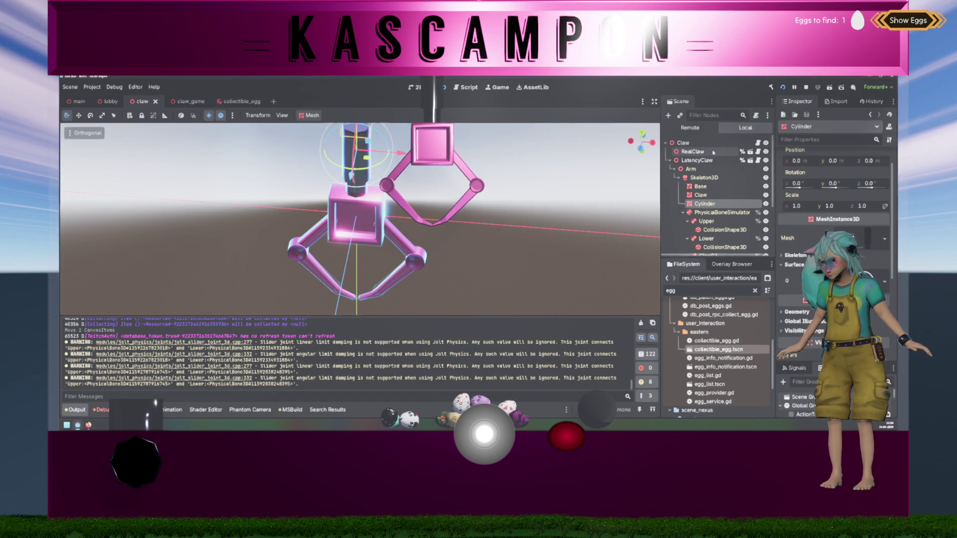
pyautogui.scroll(-3, 713, 156)
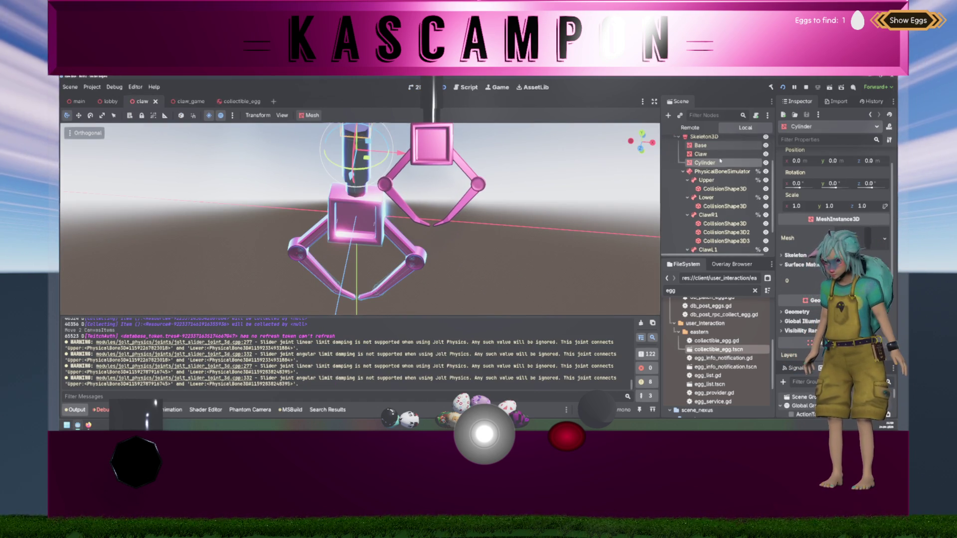
pyautogui.click(723, 171)
pyautogui.click(712, 180)
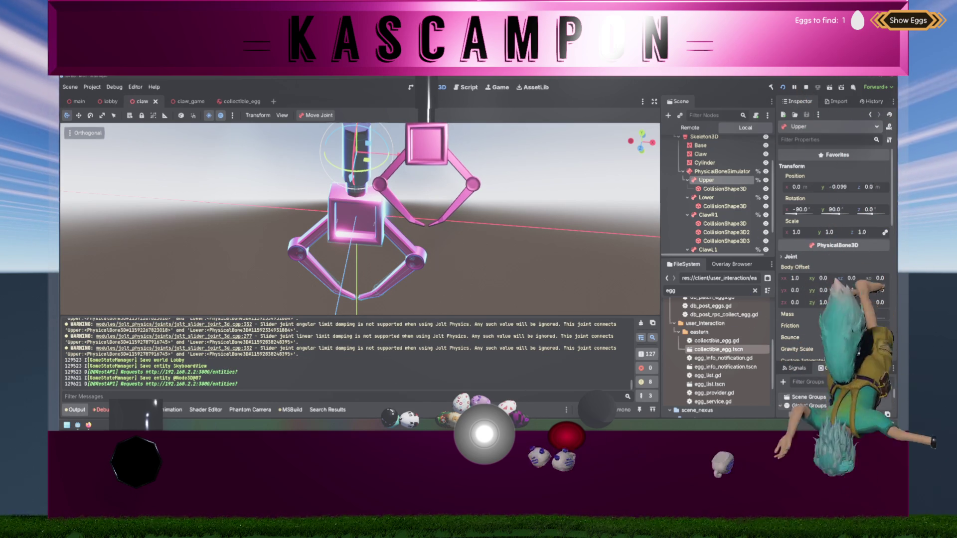
pyautogui.scroll(-3, 359, 219)
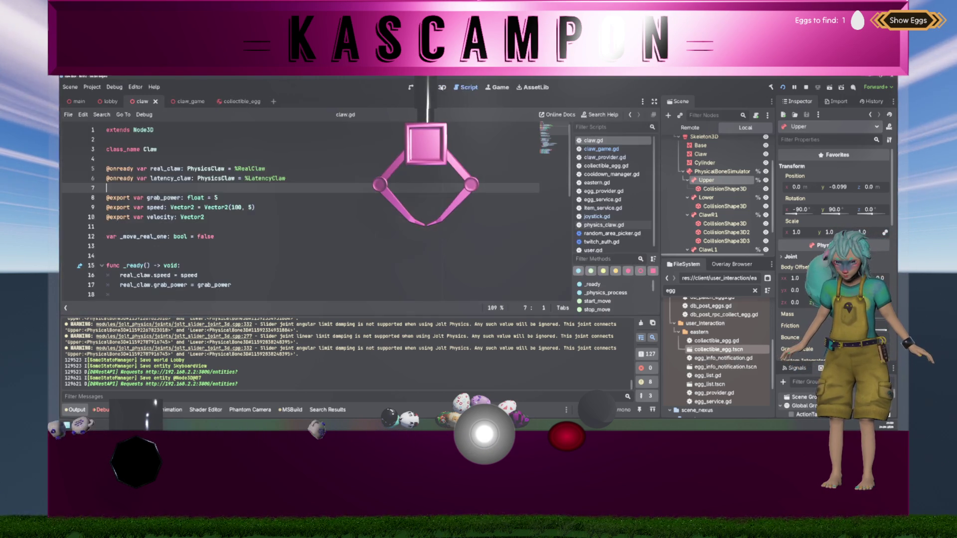
pyautogui.hotkey('ctrl', 'F1')
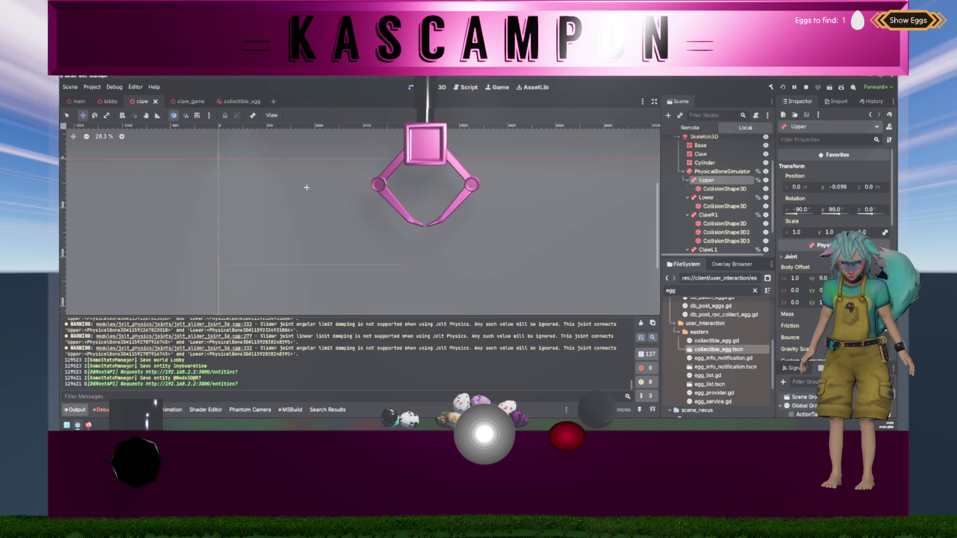
# In claw_game, shift Joystick and Drop far left, then place Drop beside the joystick
pyautogui.scroll(3, 314, 189)
pyautogui.click(185, 102)
pyautogui.moveTo(281, 181)
pyautogui.mouseDown()
pyautogui.moveTo(325, 229)
pyautogui.moveTo(312, 196)
pyautogui.moveTo(186, 159)
pyautogui.moveTo(181, 171)
pyautogui.mouseUp()
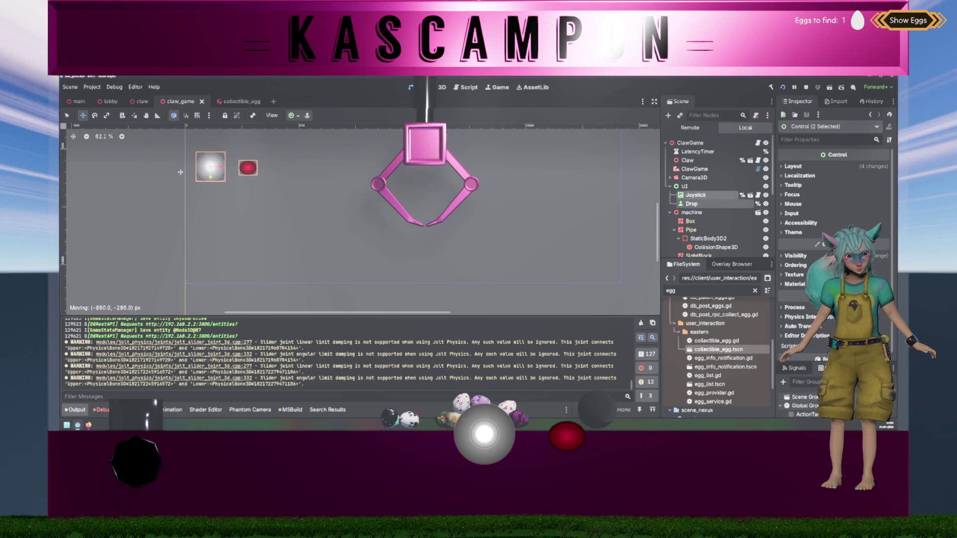
pyautogui.click(256, 174)
pyautogui.moveTo(256, 174)
pyautogui.mouseDown()
pyautogui.moveTo(340, 241)
pyautogui.moveTo(331, 252)
pyautogui.mouseUp()
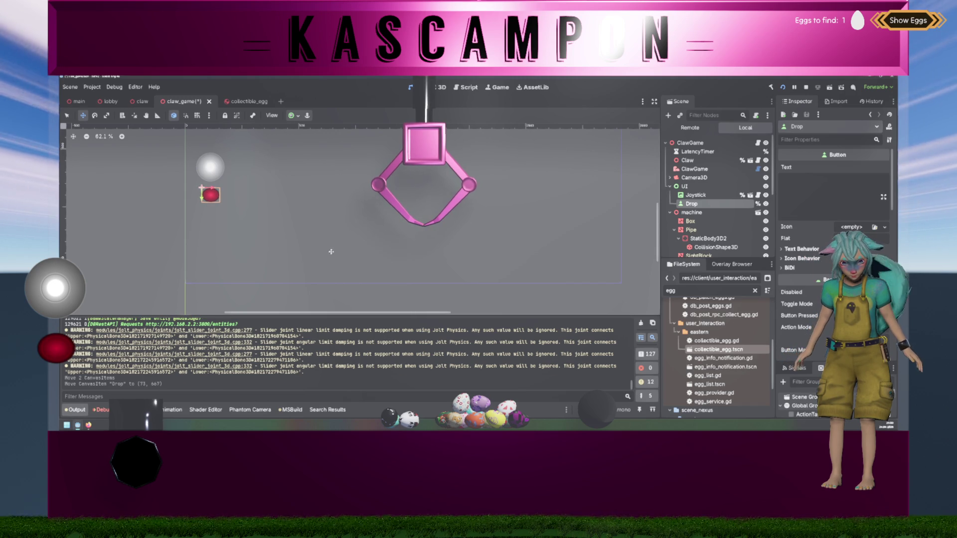
pyautogui.scroll(-2, 301, 216)
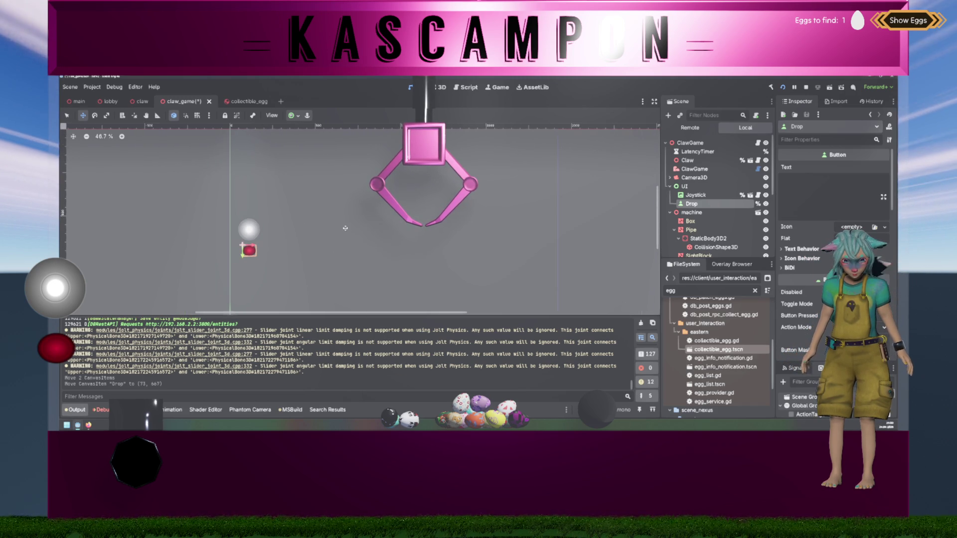
# Save claw_game, glance at collectible_egg, and return to claw_game and then the claw scene
pyautogui.hotkey('ctrl', 's')
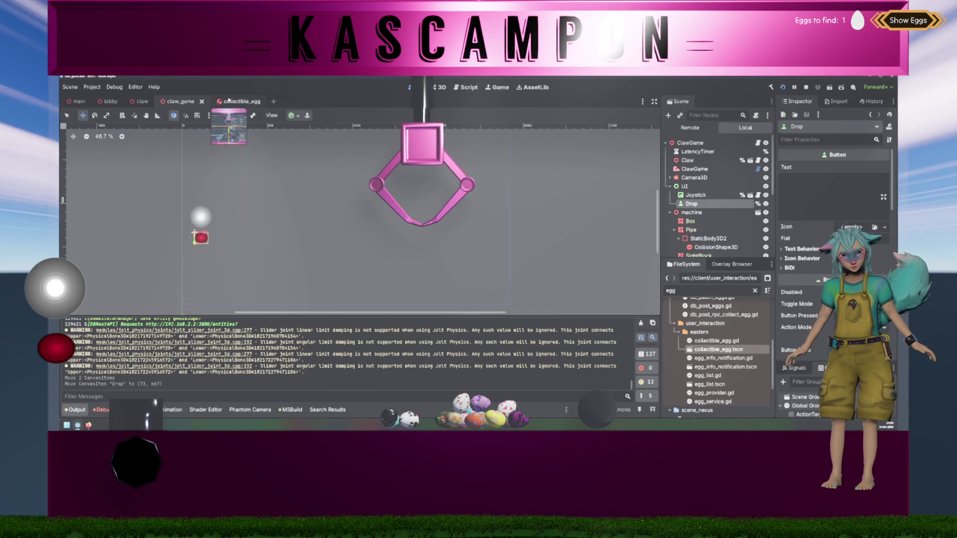
pyautogui.click(228, 101)
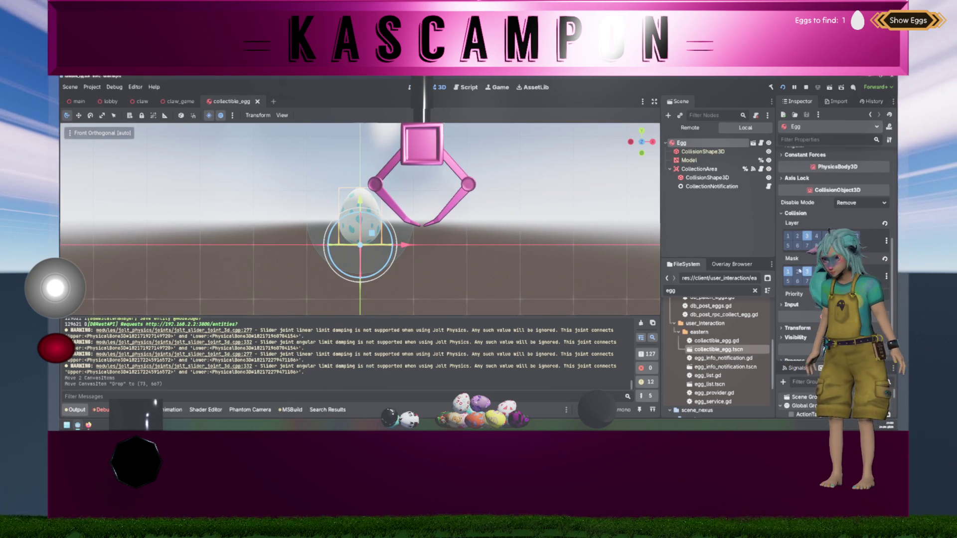
pyautogui.click(179, 101)
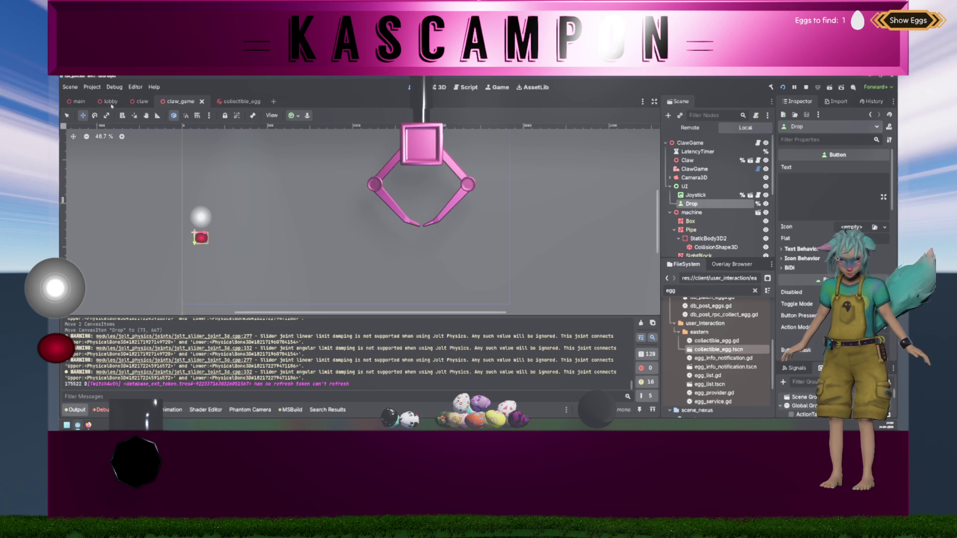
pyautogui.click(134, 102)
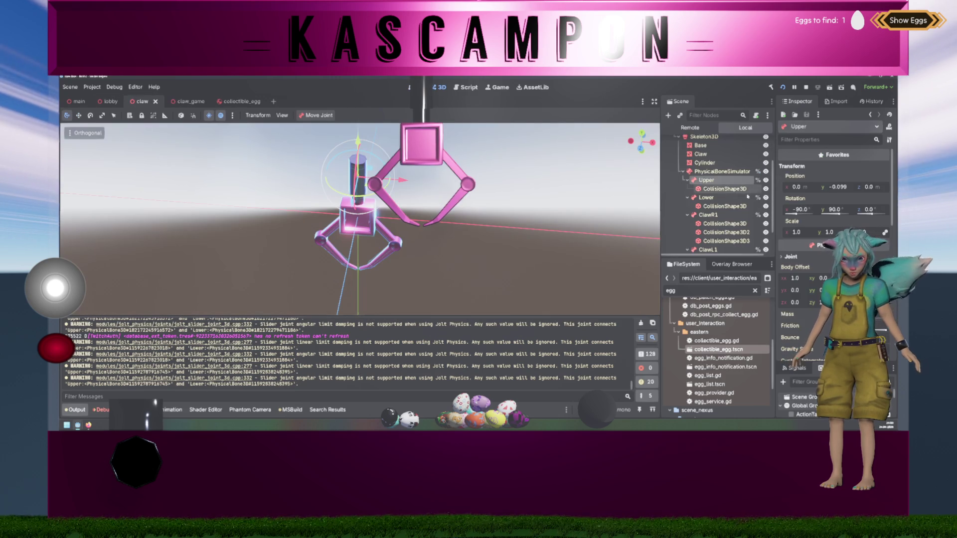
# Try collision layer 3 and mask bit 3 on ClawR1, then turn mask bit 3 back off
pyautogui.scroll(-2, 718, 198)
pyautogui.click(713, 182)
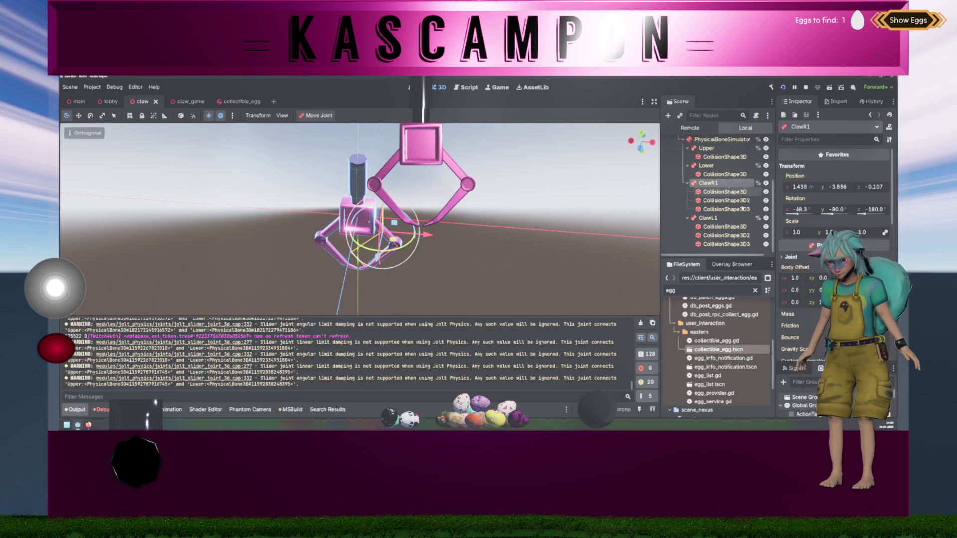
pyautogui.scroll(-8, 802, 229)
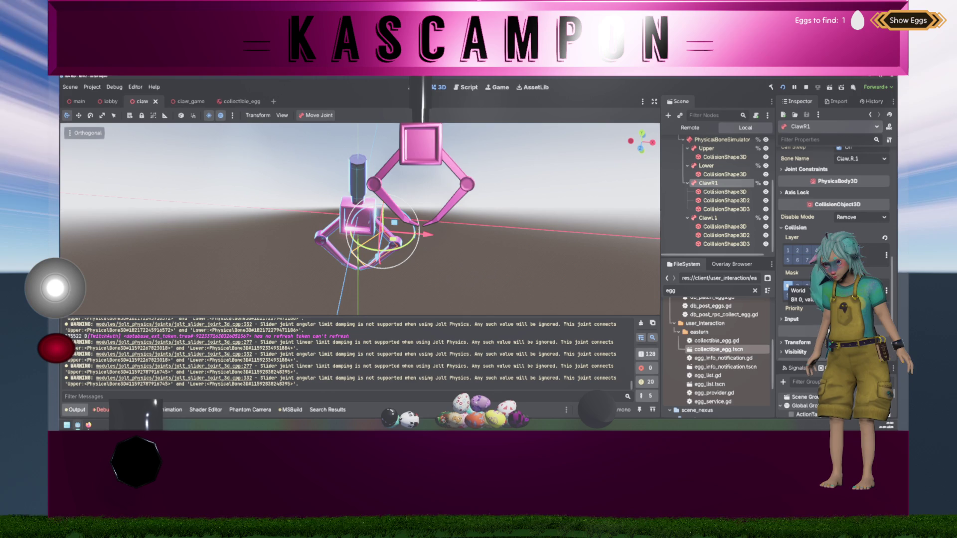
pyautogui.click(806, 285)
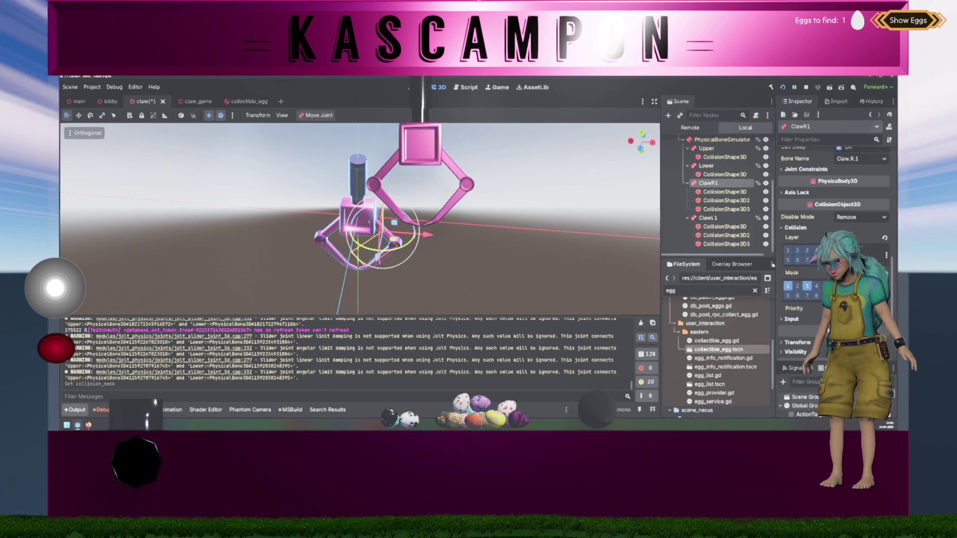
pyautogui.click(807, 250)
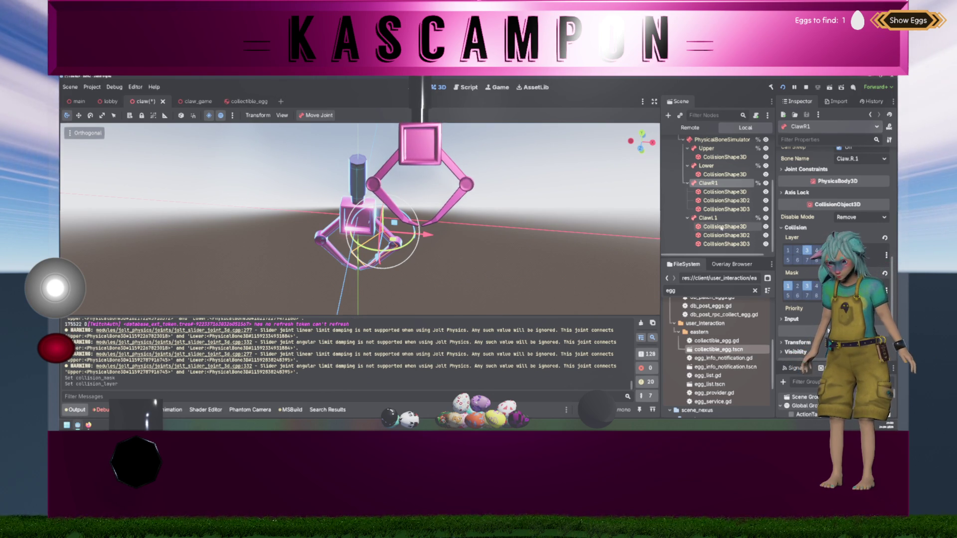
pyautogui.click(708, 217)
pyautogui.scroll(-5, 797, 249)
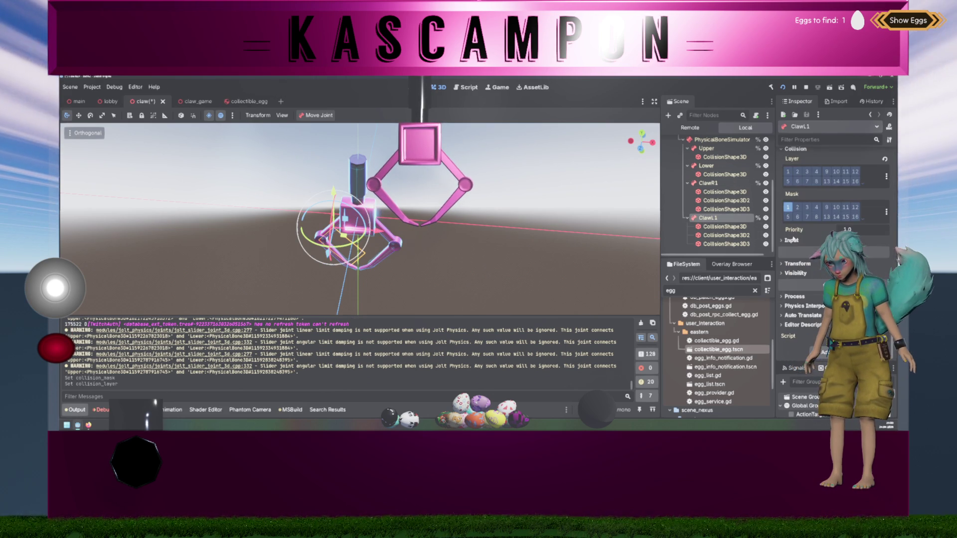
pyautogui.scroll(4, 803, 289)
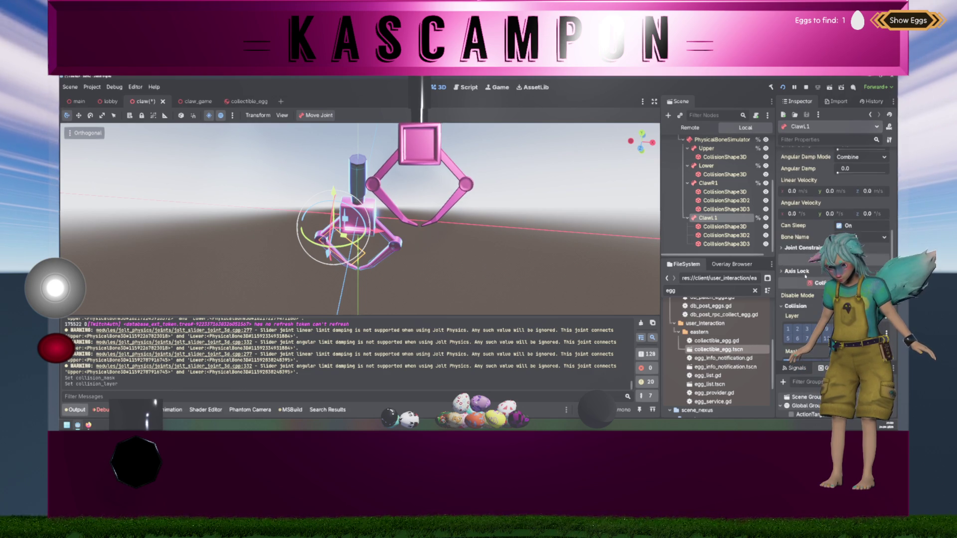
pyautogui.click(708, 183)
pyautogui.scroll(5, 704, 164)
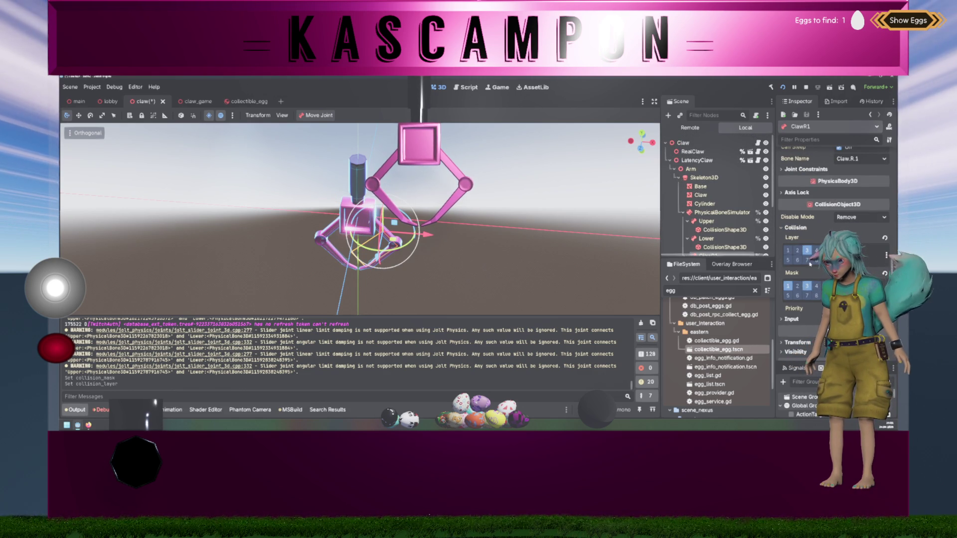
pyautogui.click(807, 286)
# Enable Editable Children on the RealClaw node
pyautogui.click(669, 160)
pyautogui.rightClick(680, 153)
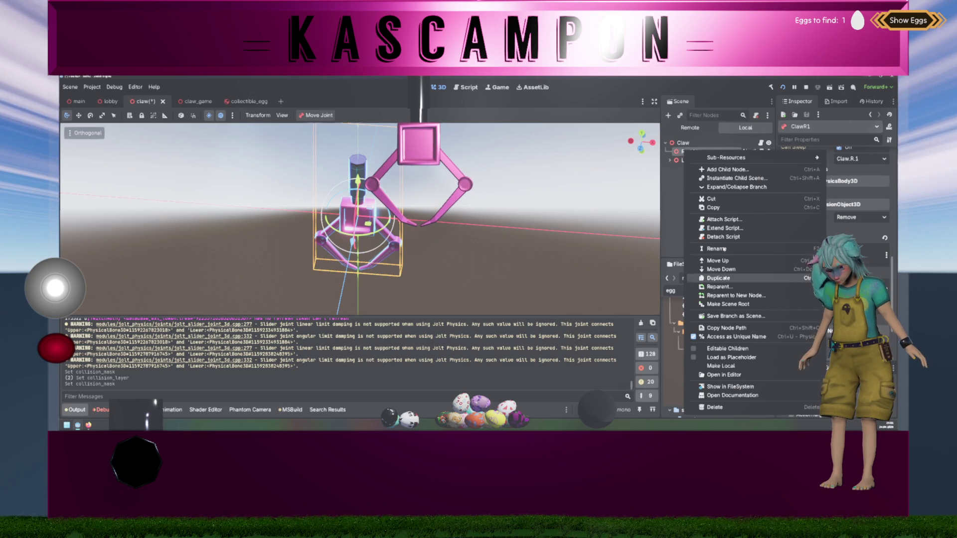
pyautogui.click(750, 348)
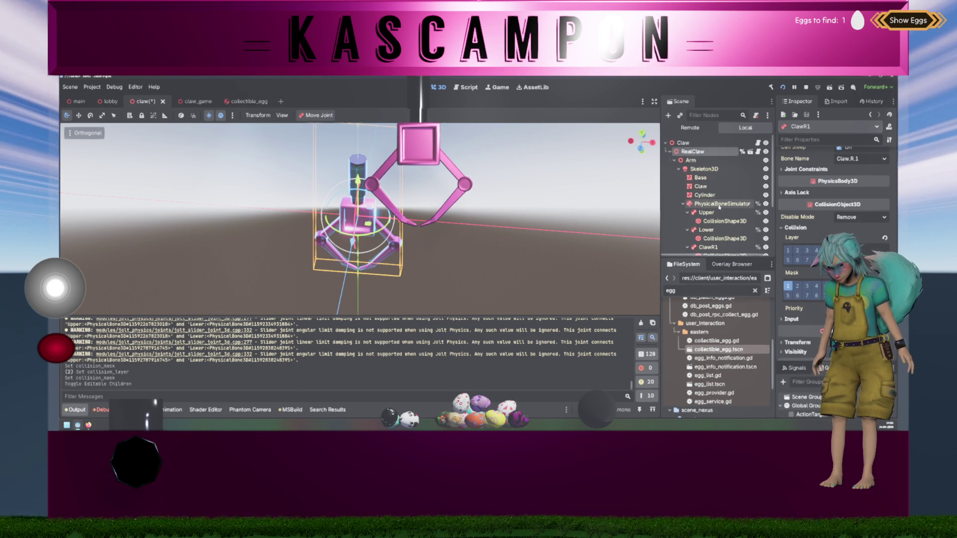
# Put ClawR1 and ClawL1 together on collision layer 2 with mask bit 3, and save
pyautogui.scroll(-3, 718, 209)
pyautogui.click(707, 192)
pyautogui.keyDown('ctrl'); pyautogui.click(707, 227); pyautogui.keyUp('ctrl')
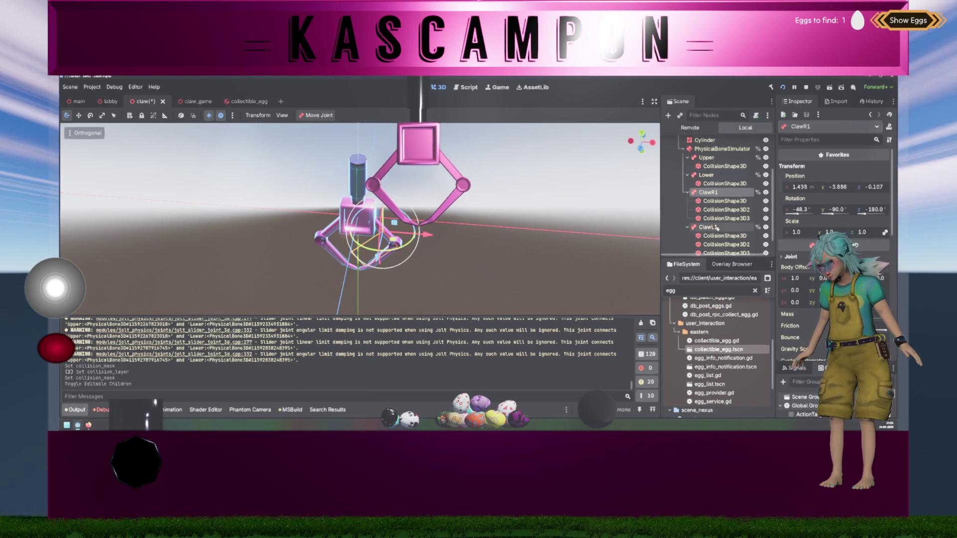
pyautogui.scroll(-5, 808, 259)
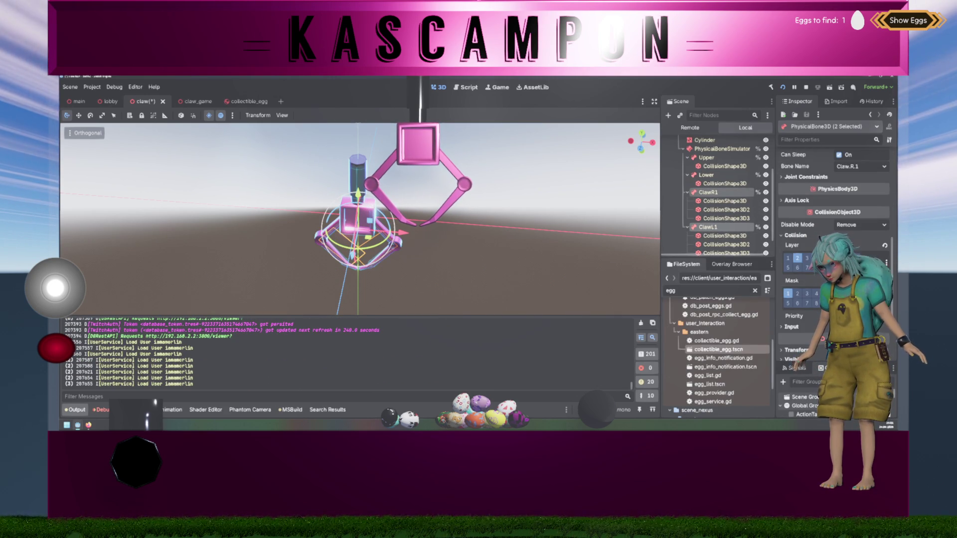
pyautogui.click(796, 258)
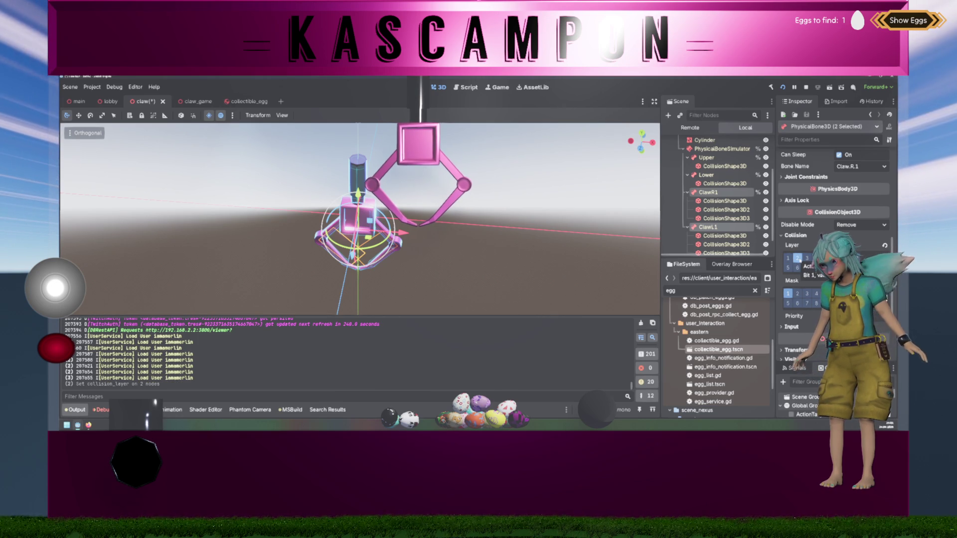
pyautogui.click(807, 294)
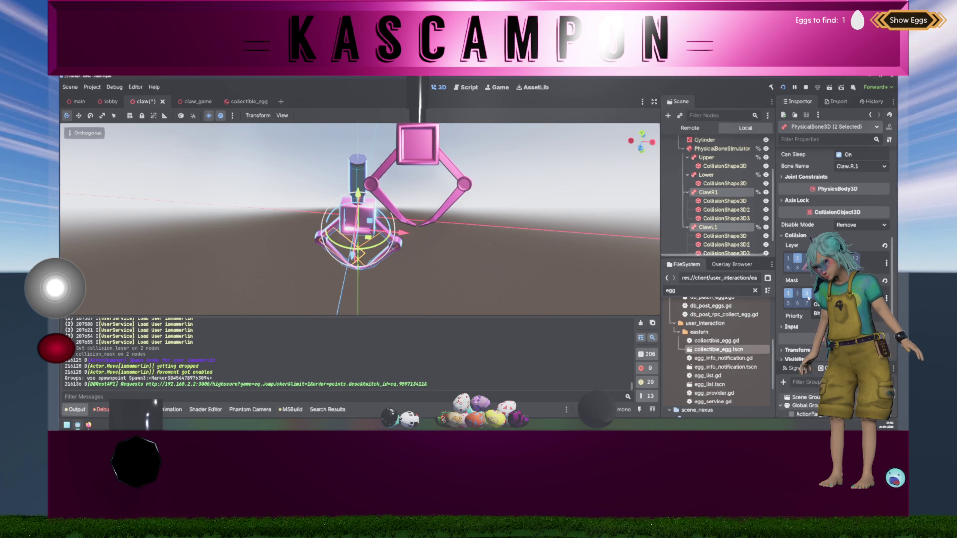
pyautogui.hotkey('ctrl', 's')
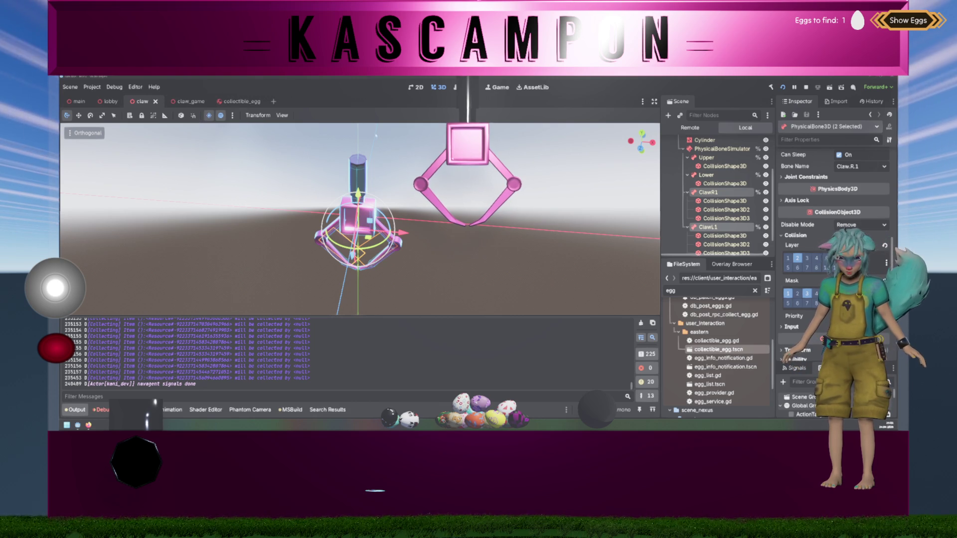
pyautogui.click(231, 101)
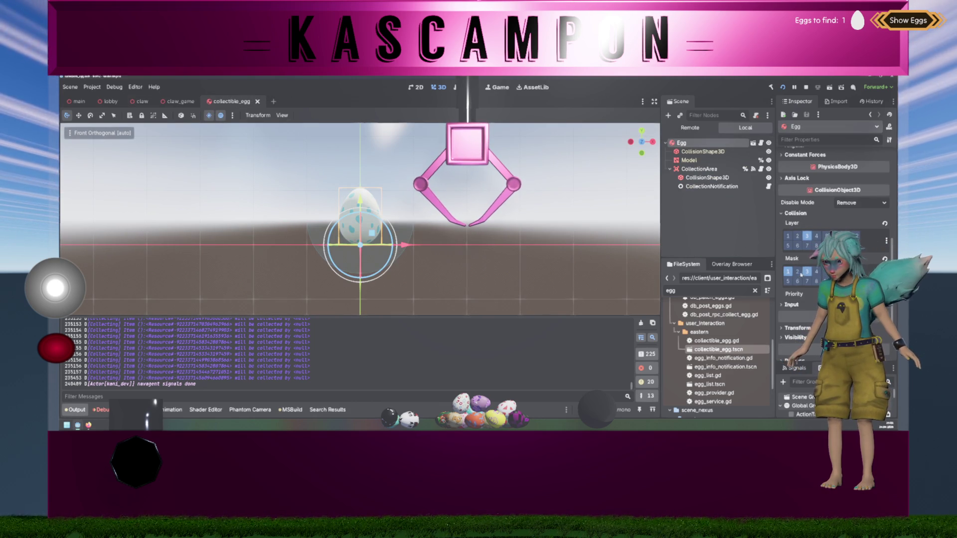
# Enable mask bit 2 on the Egg, rebuild and run the project, and select Egg
pyautogui.click(797, 271)
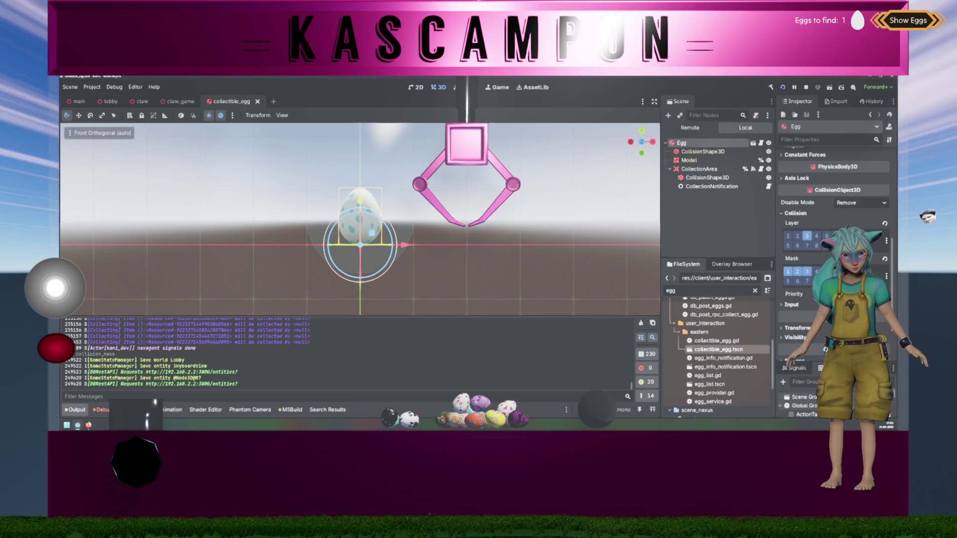
pyautogui.click(782, 87)
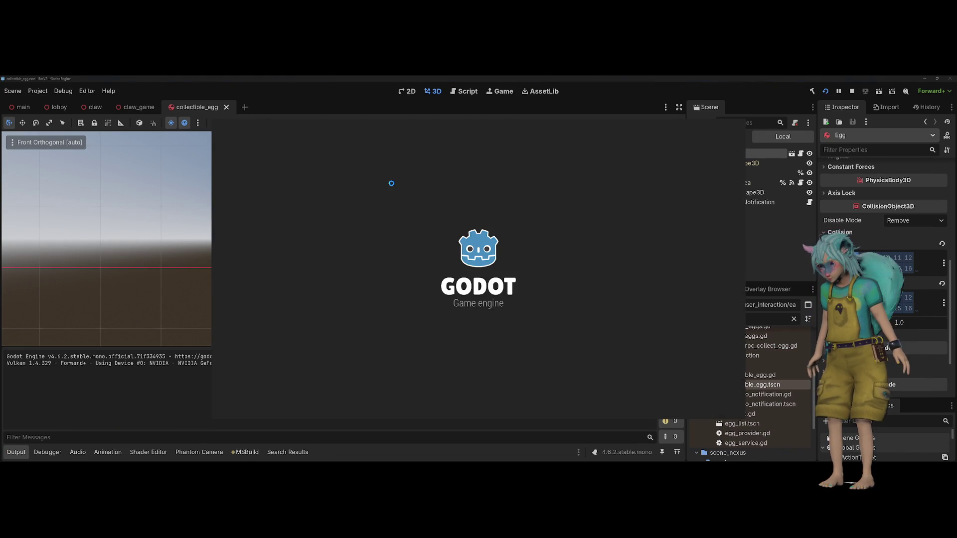
pyautogui.click(727, 155)
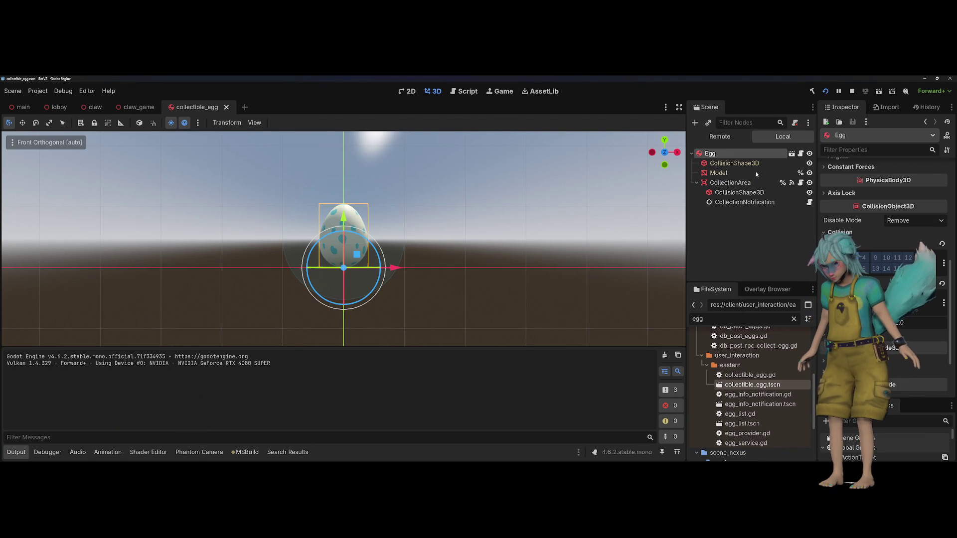
pyautogui.scroll(-5, 852, 218)
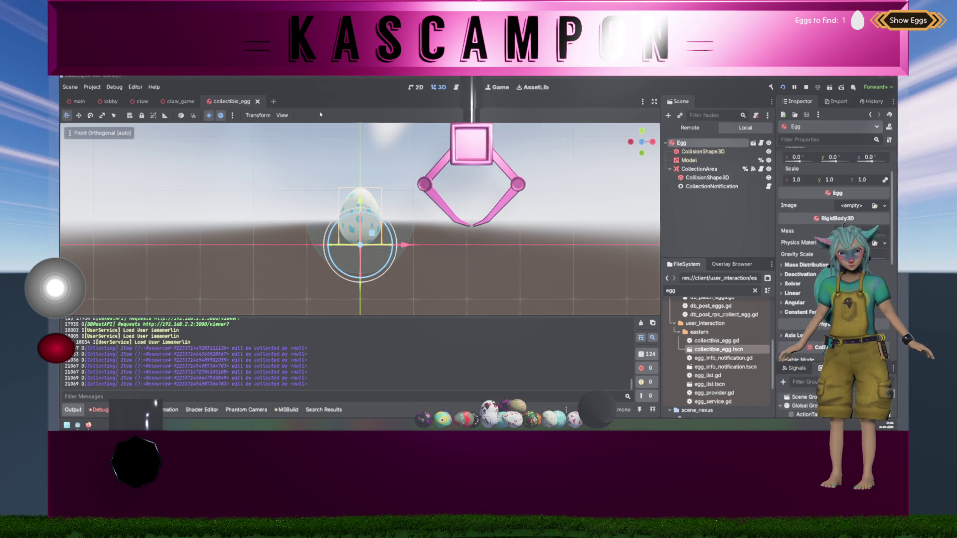
# Save the claw_game scene with the Claw node selected
pyautogui.click(179, 101)
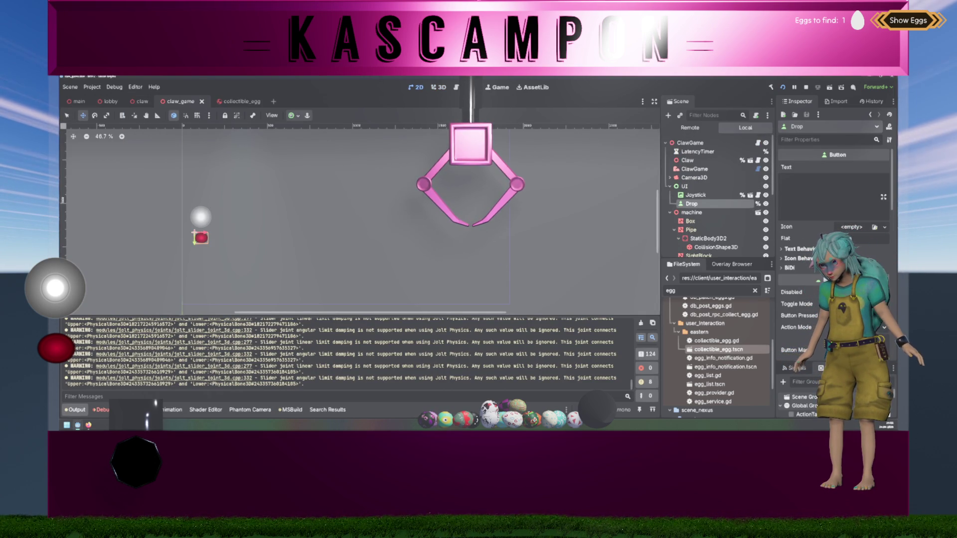
pyautogui.click(698, 160)
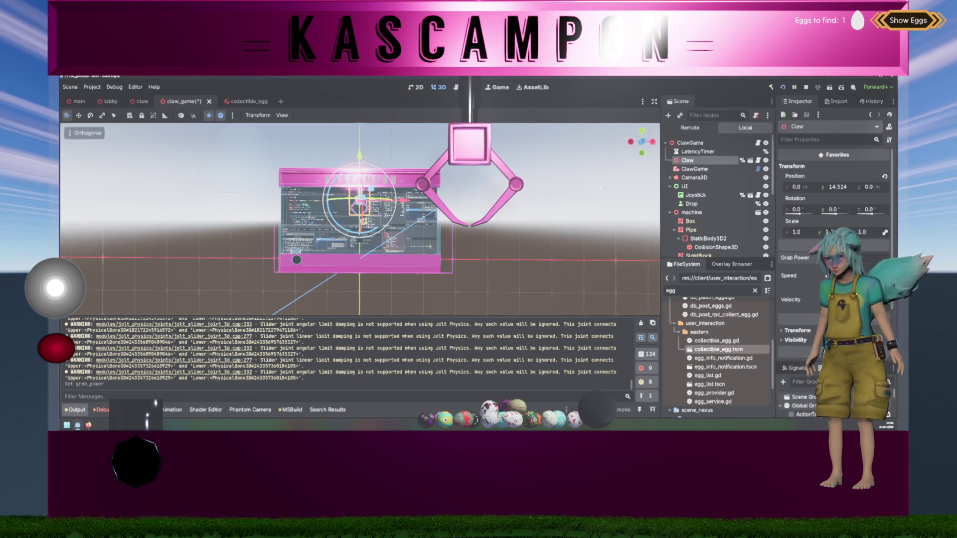
pyautogui.hotkey('ctrl', 's')
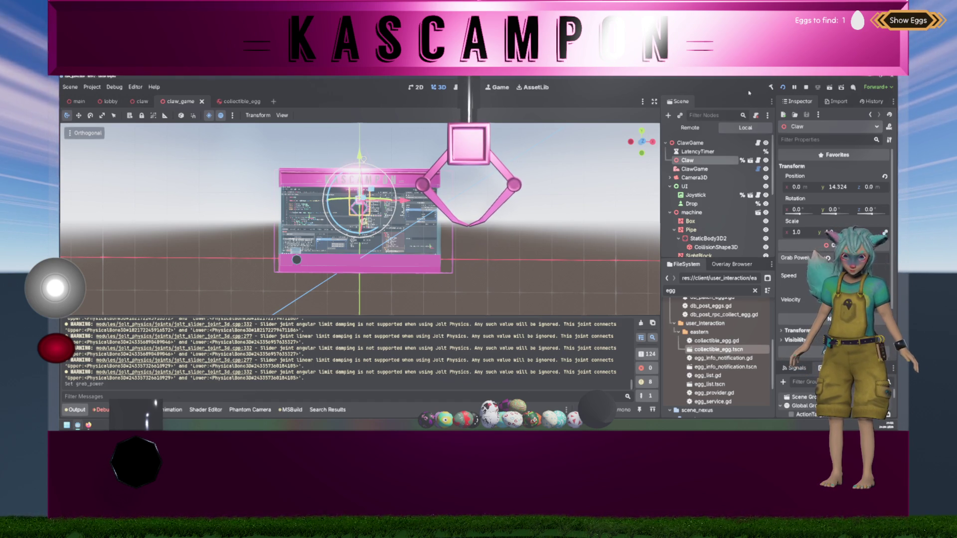
# In the claw scene, set ClawR1's mass to 5
pyautogui.scroll(-5, 722, 170)
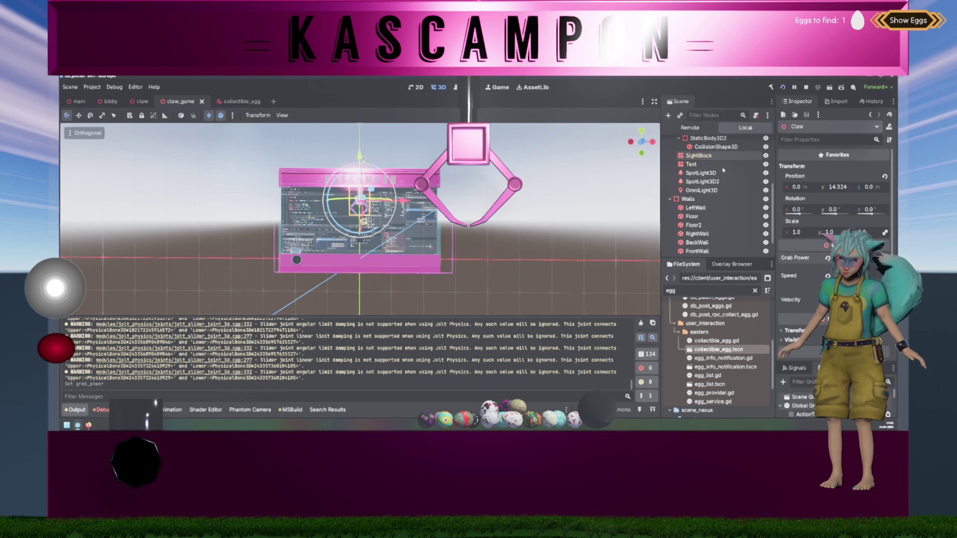
pyautogui.moveTo(134, 105)
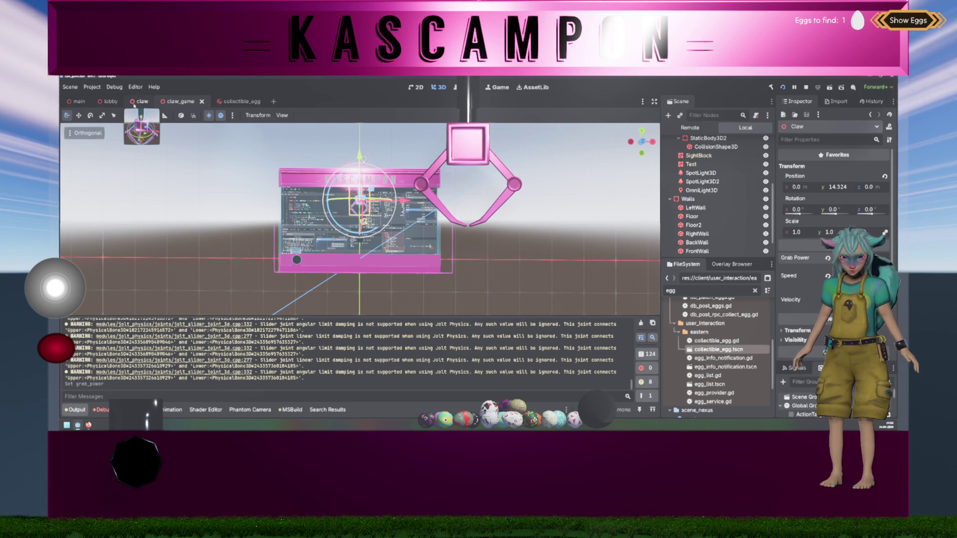
pyautogui.click(134, 102)
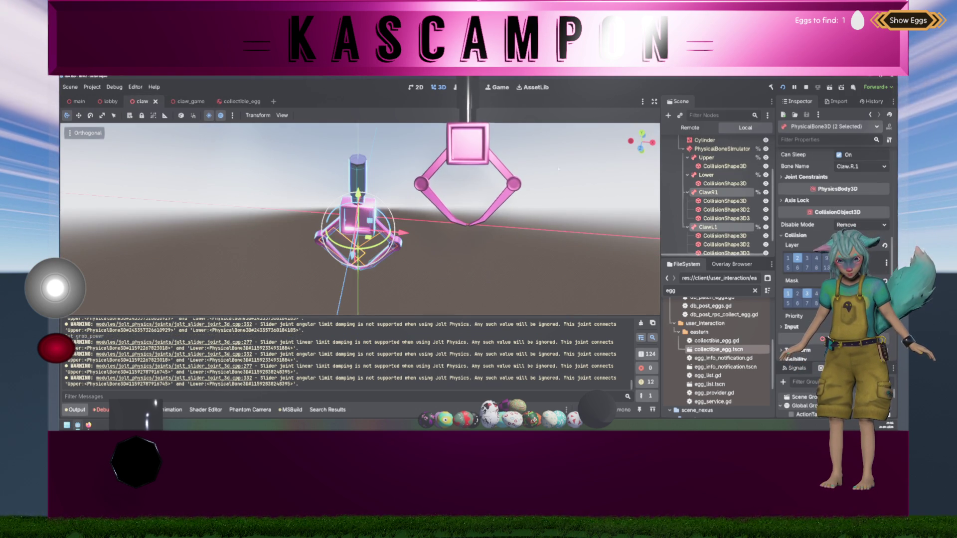
pyautogui.click(706, 175)
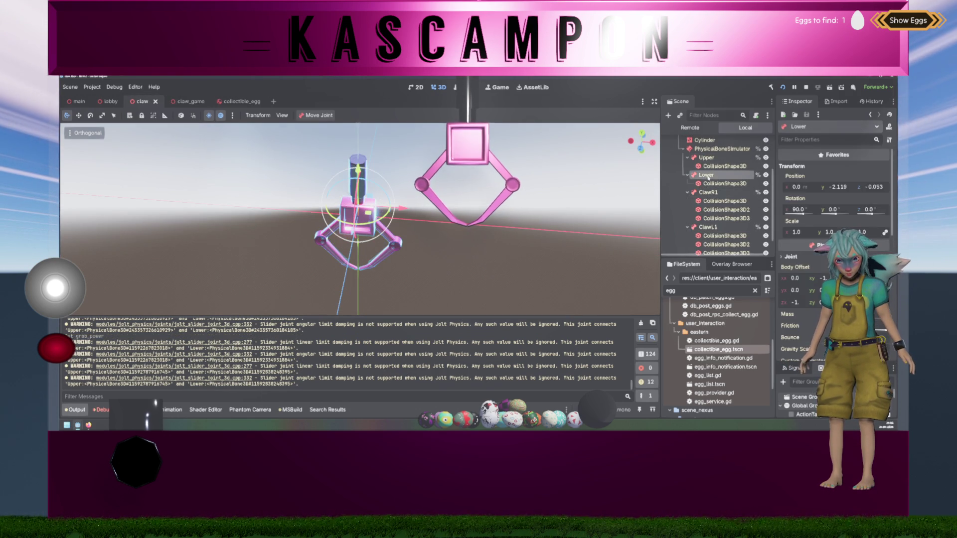
pyautogui.scroll(-5, 823, 219)
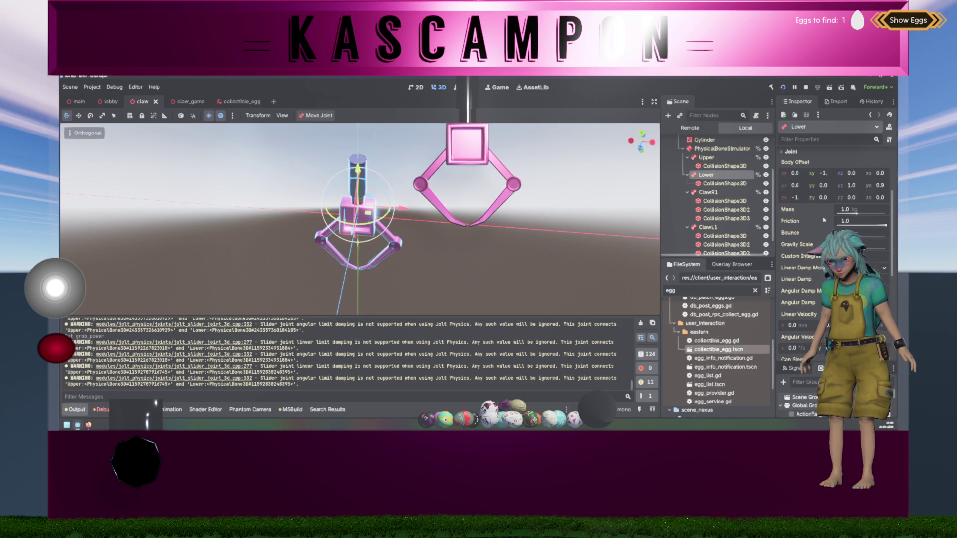
pyautogui.click(708, 192)
pyautogui.scroll(-2, 818, 230)
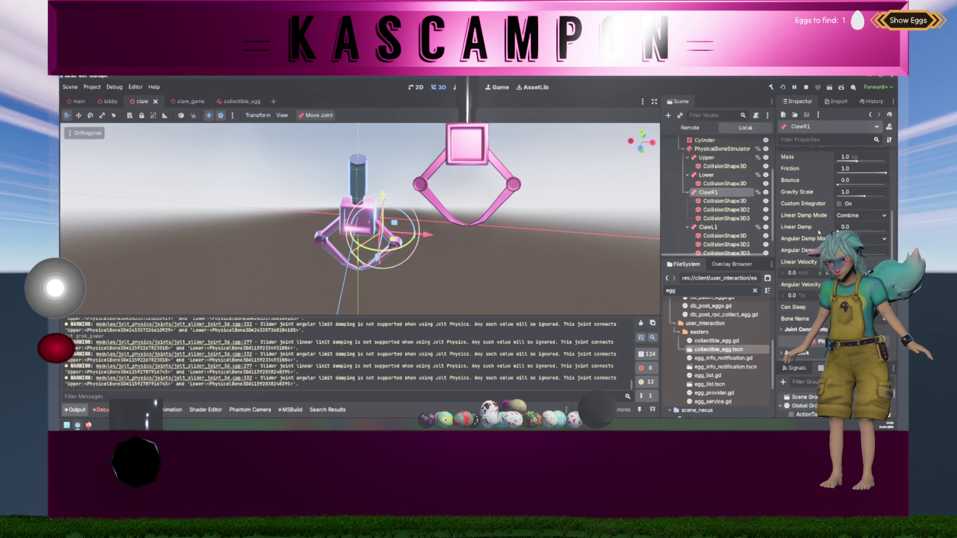
pyautogui.scroll(1, 818, 231)
pyautogui.click(854, 184)
pyautogui.write('5')
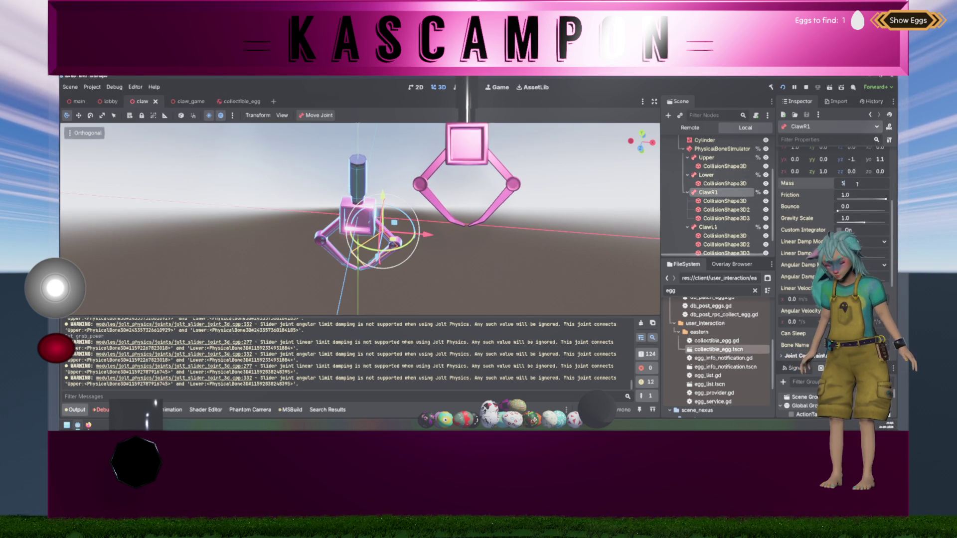
pyautogui.press('Return')
# Try a mass of 5 on ClawL1, then undo it back to 1.0
pyautogui.click(708, 227)
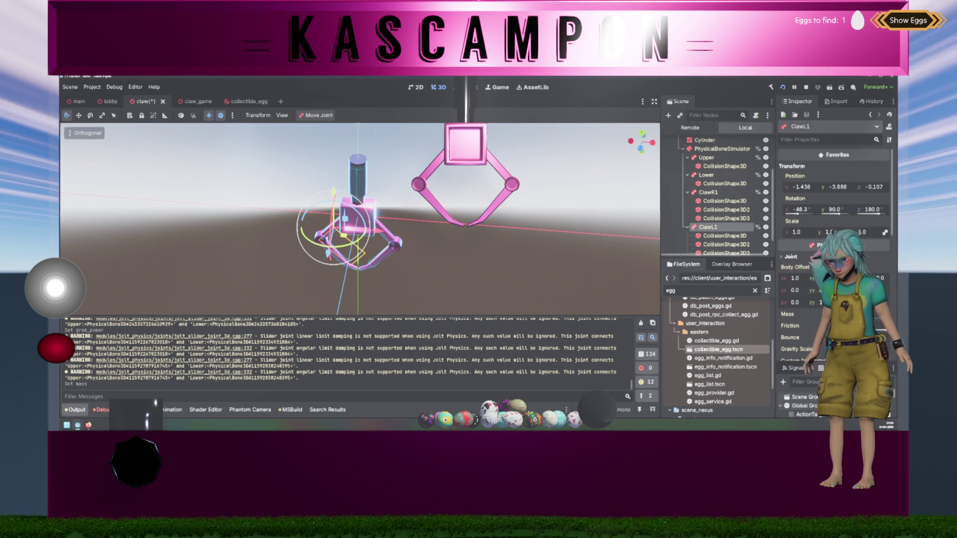
pyautogui.scroll(-3, 822, 229)
pyautogui.click(853, 182)
pyautogui.write('5')
pyautogui.press('Return')
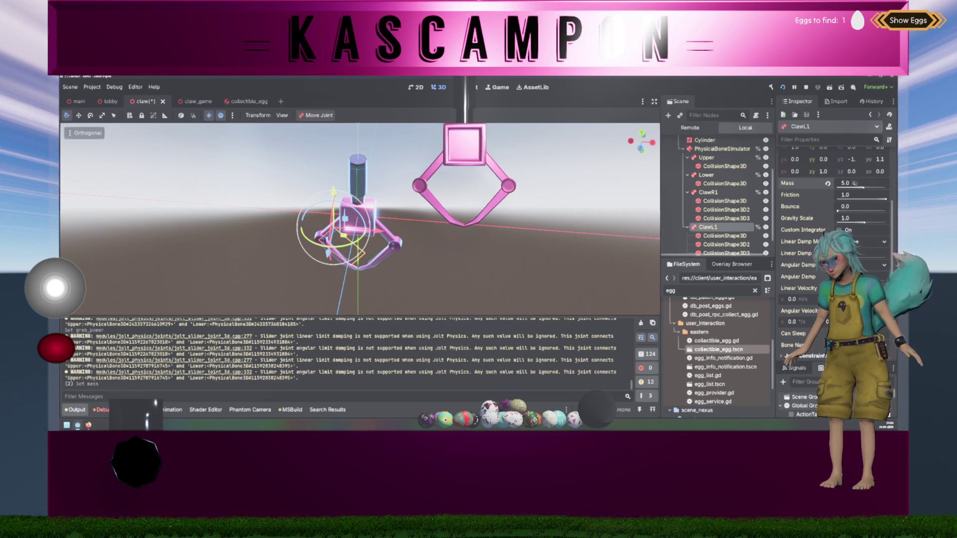
pyautogui.scroll(3, 742, 215)
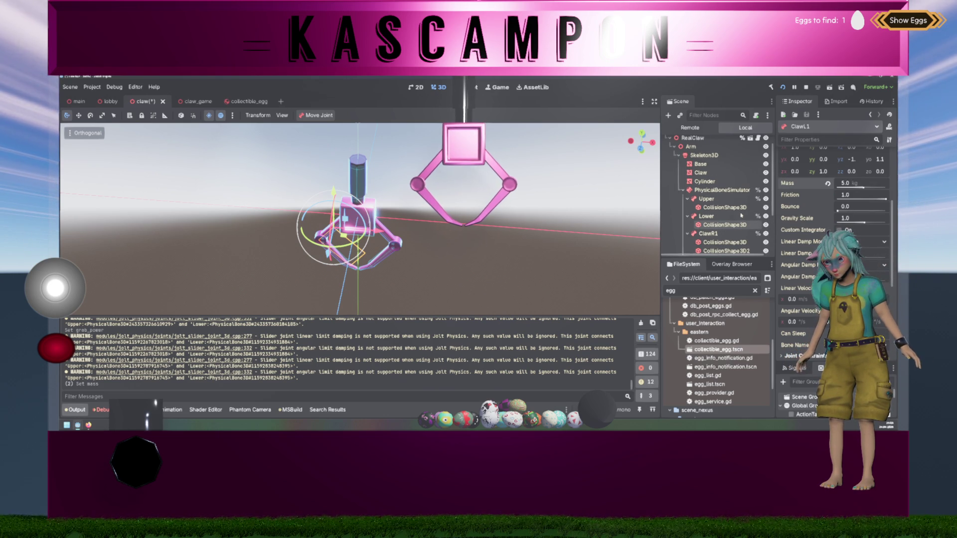
pyautogui.scroll(1, 741, 216)
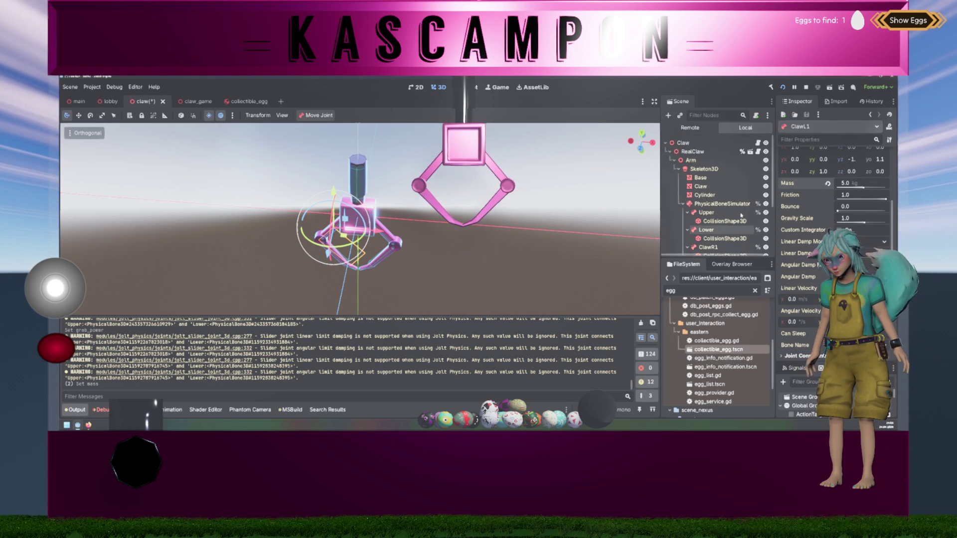
pyautogui.hotkey('ctrl', 'z')
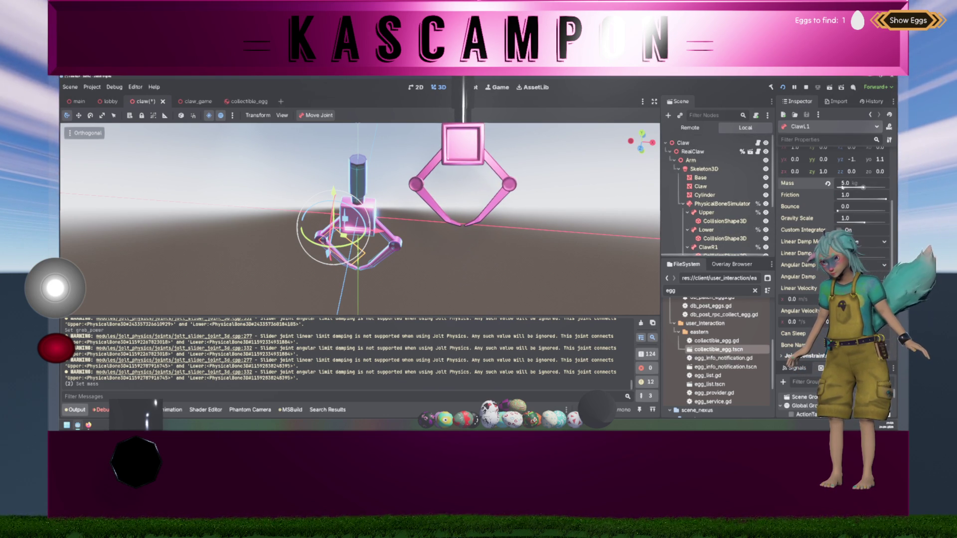
pyautogui.scroll(-2, 741, 197)
pyautogui.click(723, 206)
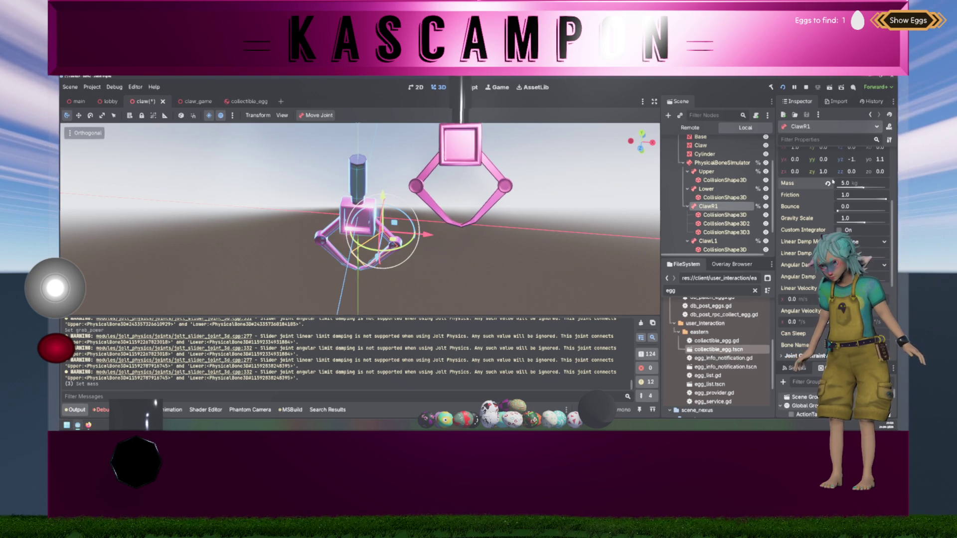
pyautogui.scroll(2, 722, 199)
pyautogui.click(747, 153)
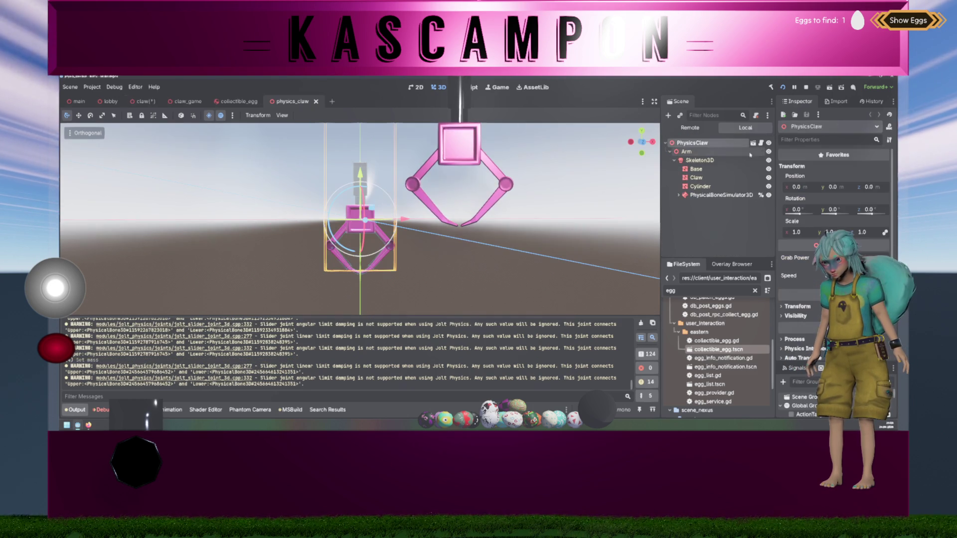
# Give ClawR1 under PhysicalBoneSimulator3D a mass of 5.0 and save physics_claw
pyautogui.click(678, 195)
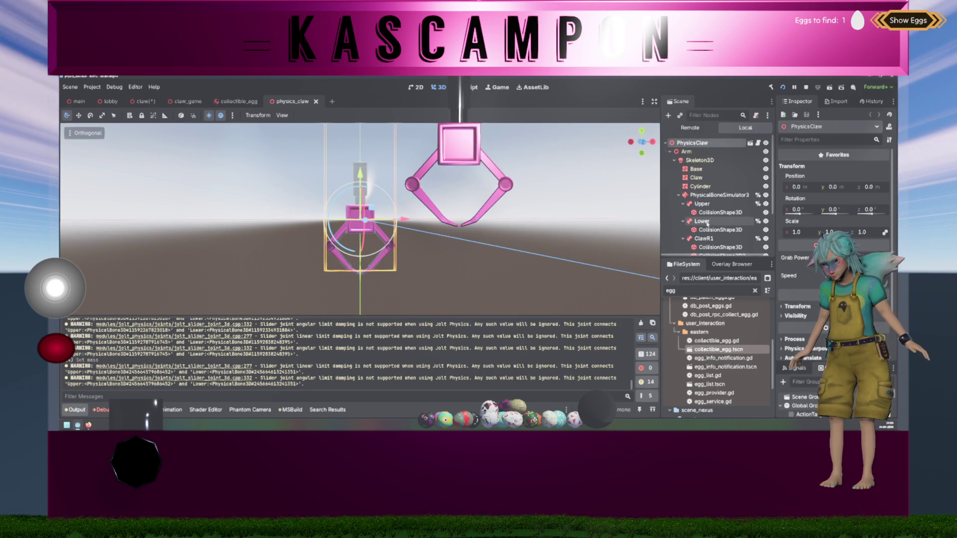
pyautogui.click(703, 221)
pyautogui.scroll(-2, 714, 221)
pyautogui.click(703, 197)
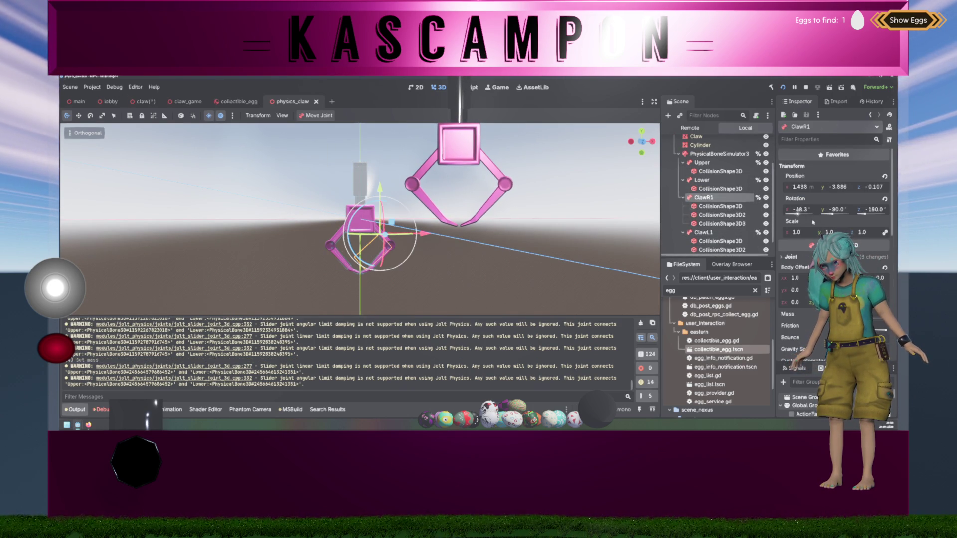
pyautogui.scroll(-5, 847, 224)
pyautogui.click(848, 183)
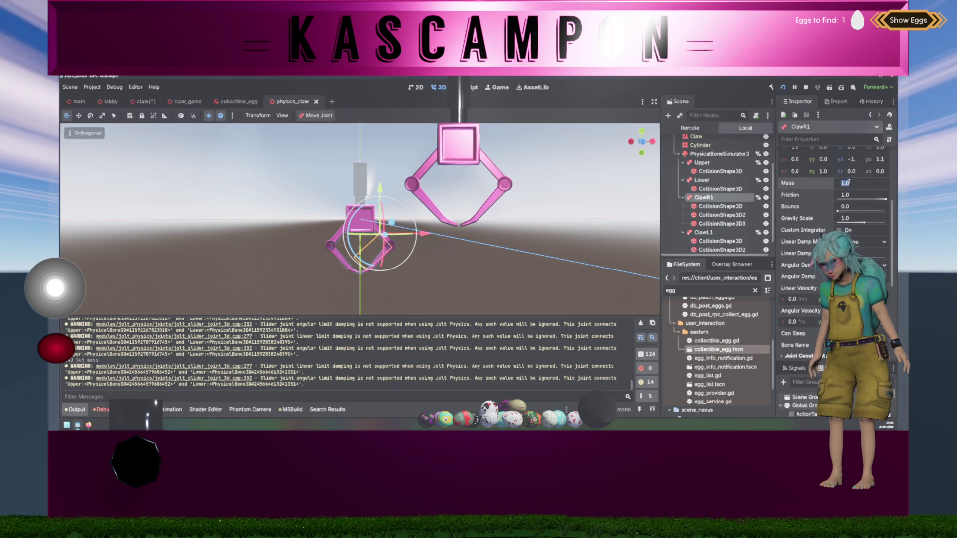
pyautogui.click(704, 232)
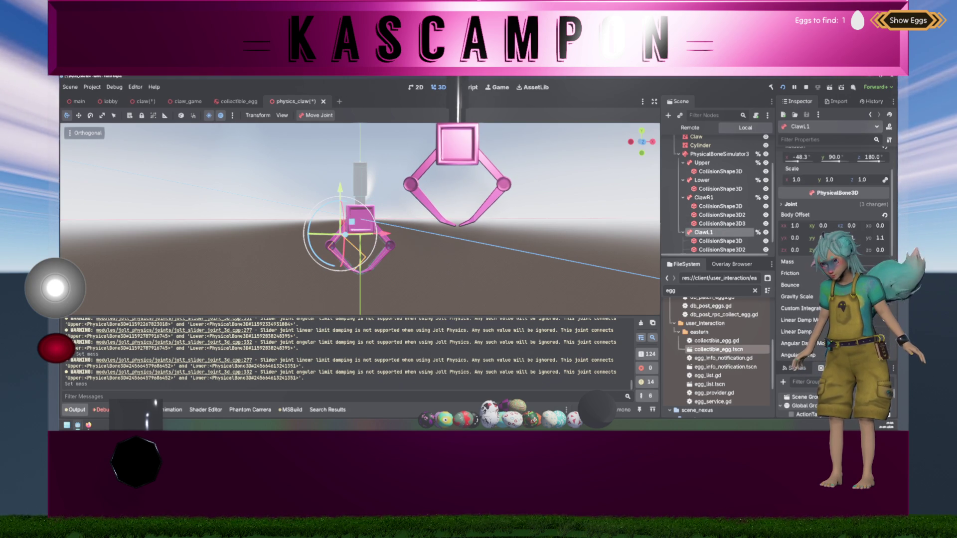
pyautogui.hotkey('ctrl', 's')
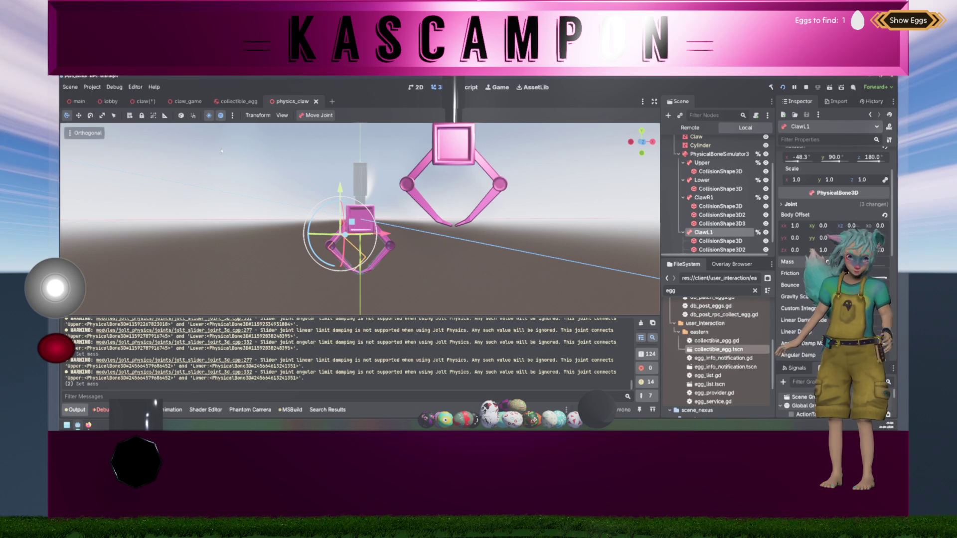
pyautogui.click(143, 101)
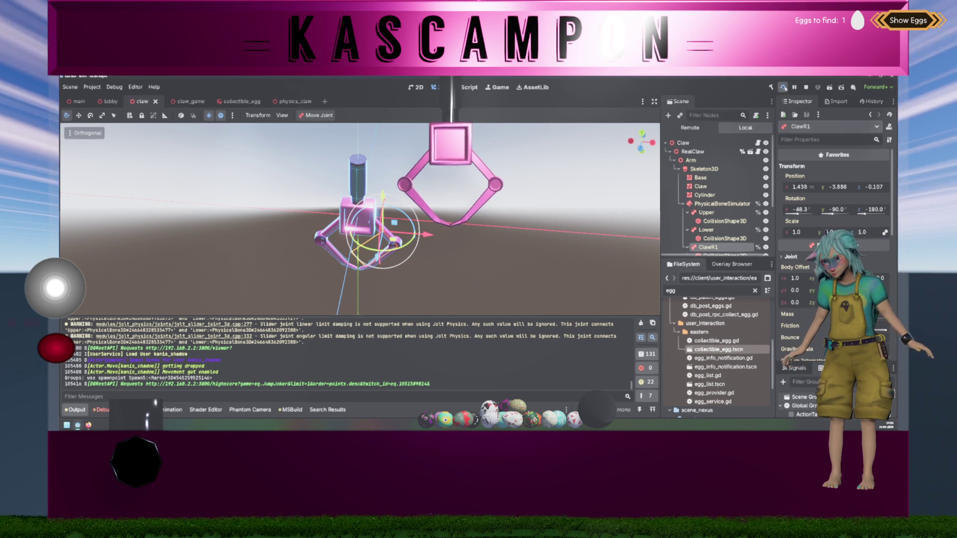
# Run the project with F5 and drop the claw in the game
pyautogui.press('F5')
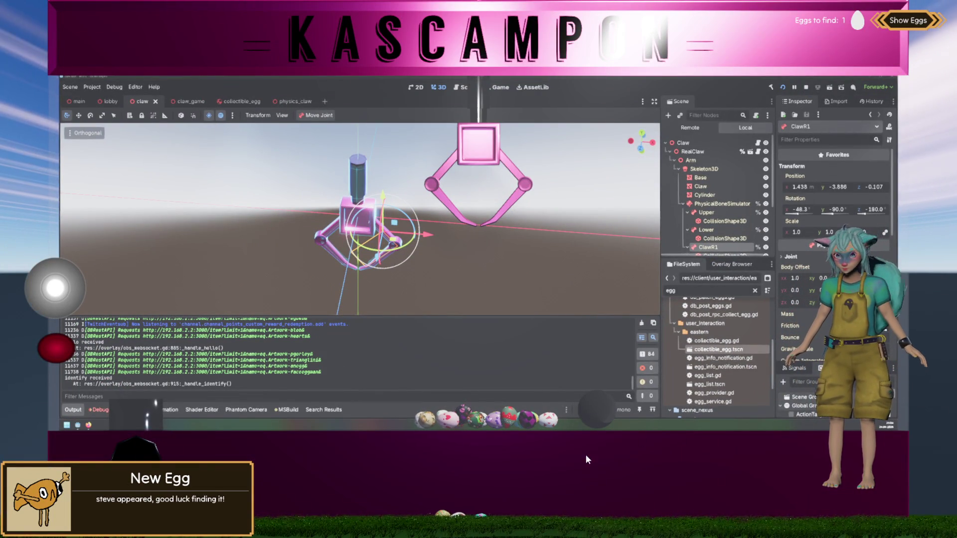
pyautogui.click(65, 348)
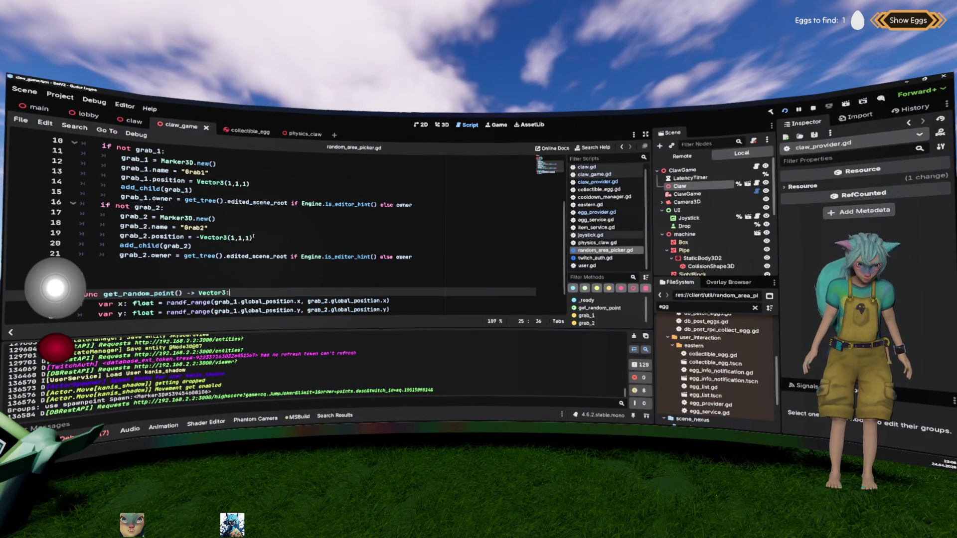
# Select the RandomAreaPicker node in the claw_game 3D view
pyautogui.scroll(-1, 254, 249)
pyautogui.click(254, 246)
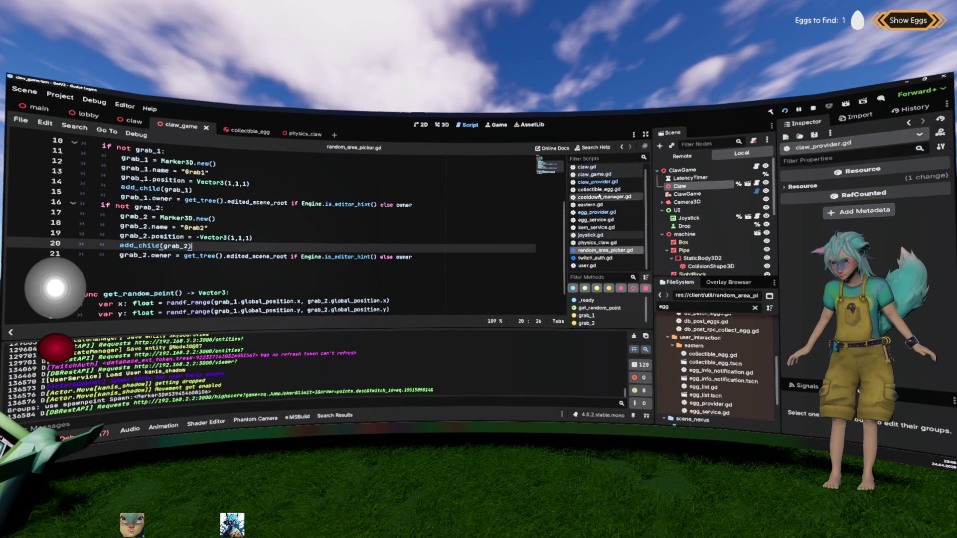
pyautogui.click(442, 125)
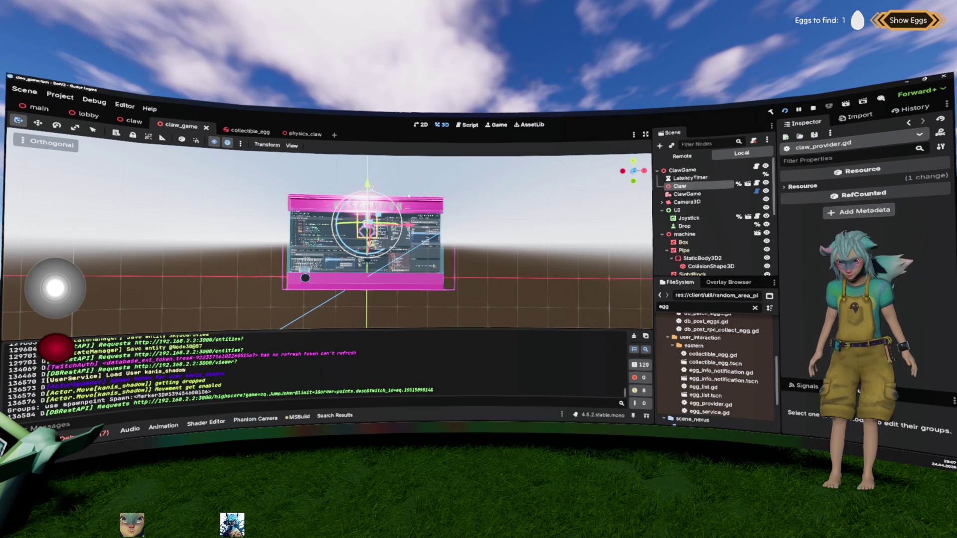
pyautogui.scroll(-5, 697, 234)
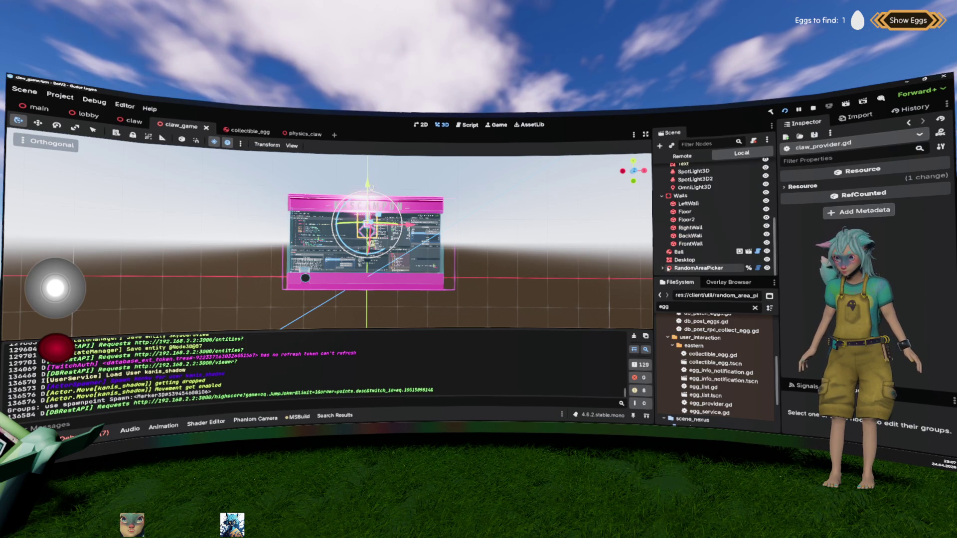
pyautogui.click(697, 268)
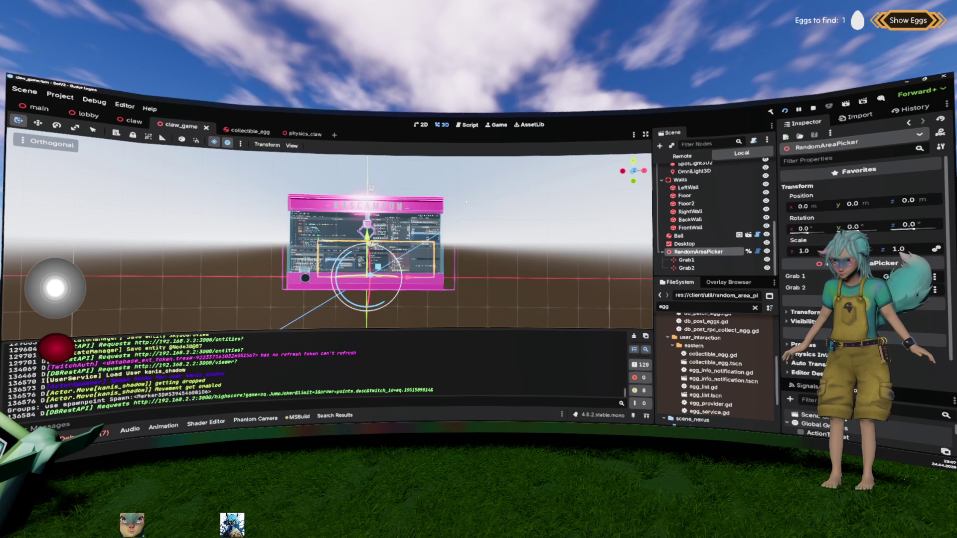
# Expand Room, ClawGame, EggProvider and RandomAreaPicker in the Remote tree to inspect the markers
pyautogui.click(681, 156)
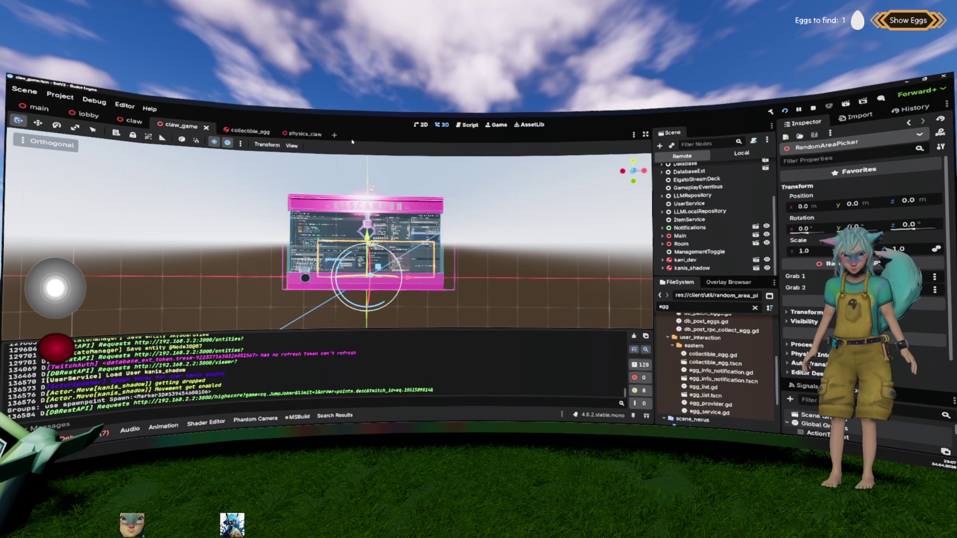
pyautogui.press('Escape')
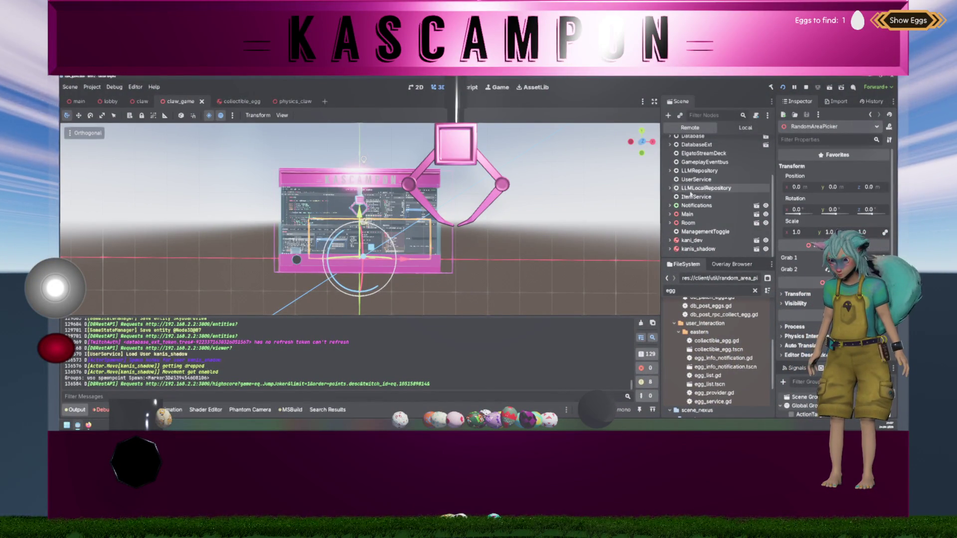
pyautogui.click(670, 222)
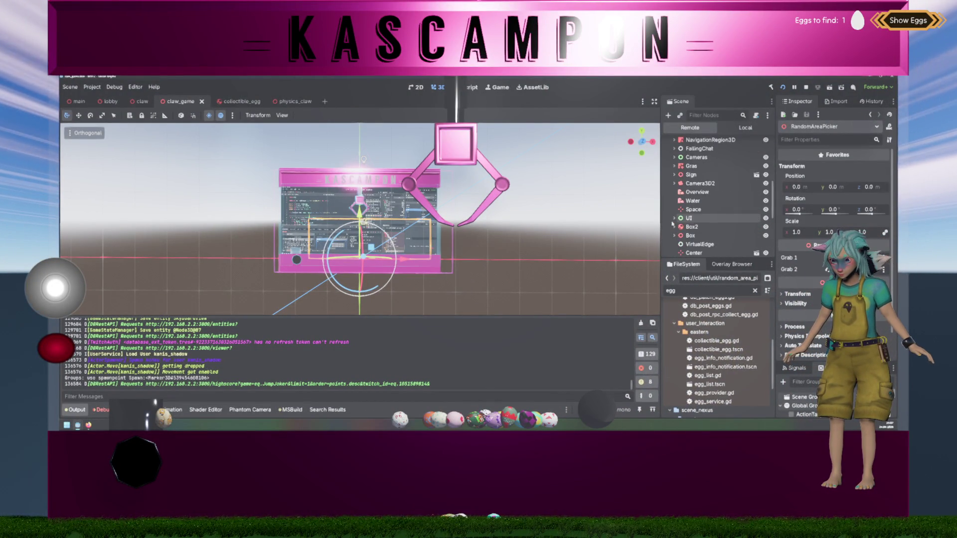
pyautogui.scroll(-3, 672, 223)
pyautogui.click(675, 214)
pyautogui.scroll(-3, 676, 217)
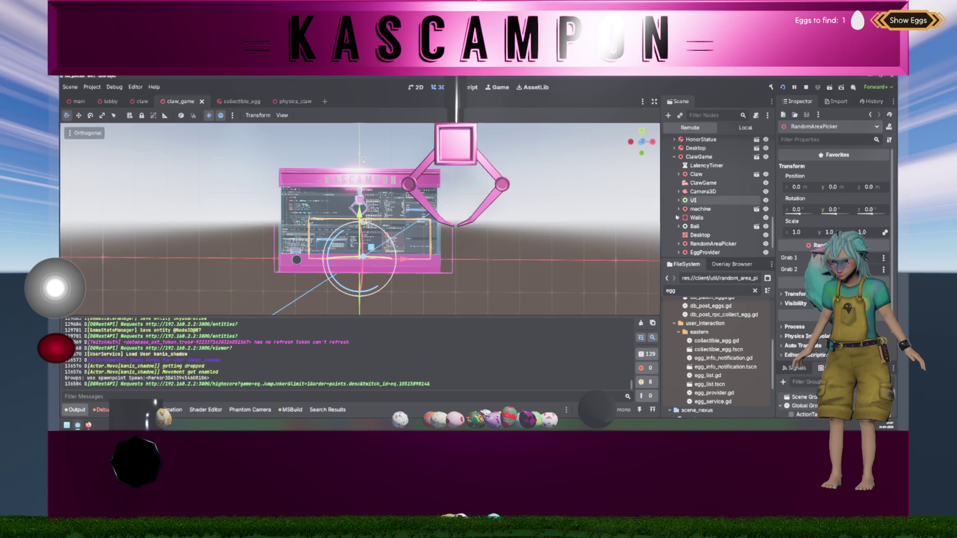
pyautogui.click(677, 214)
pyautogui.scroll(-1, 679, 214)
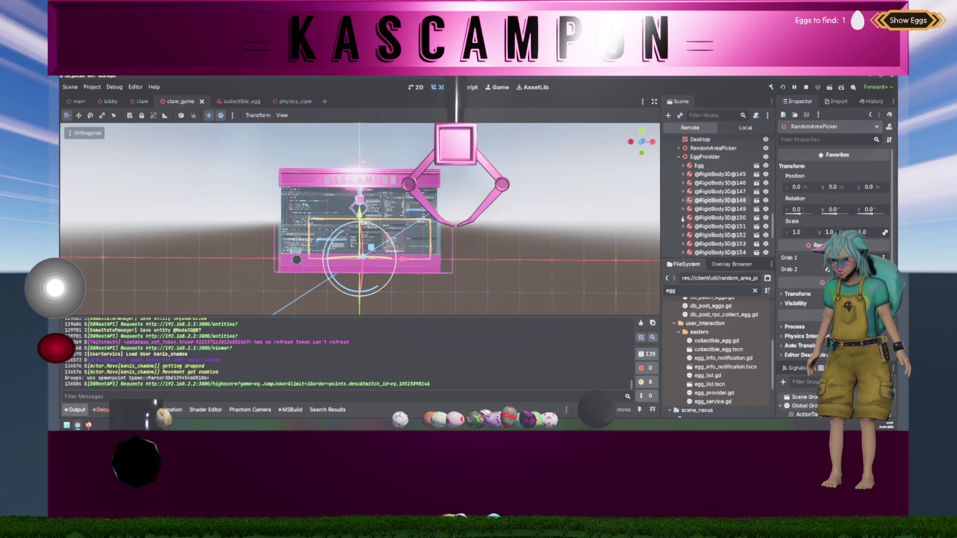
pyautogui.click(679, 191)
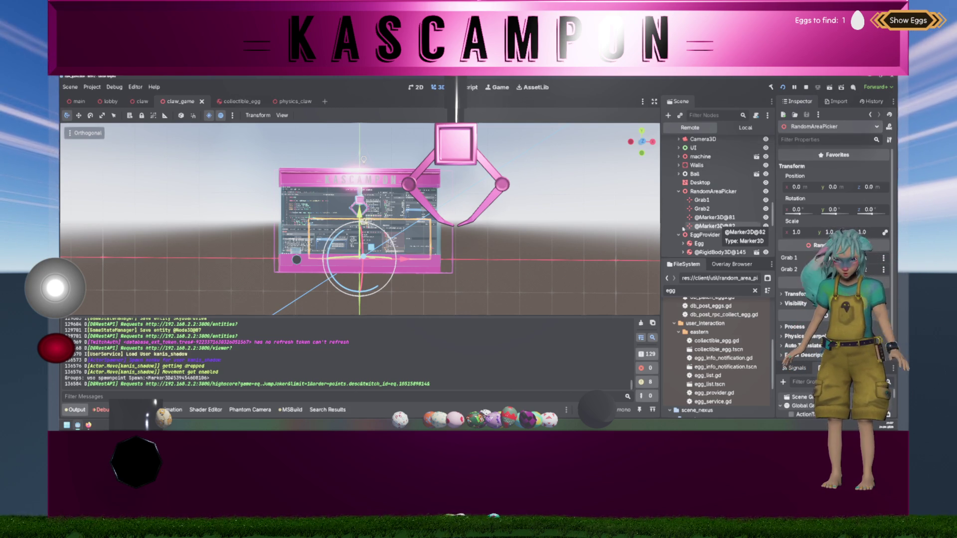
pyautogui.click(468, 87)
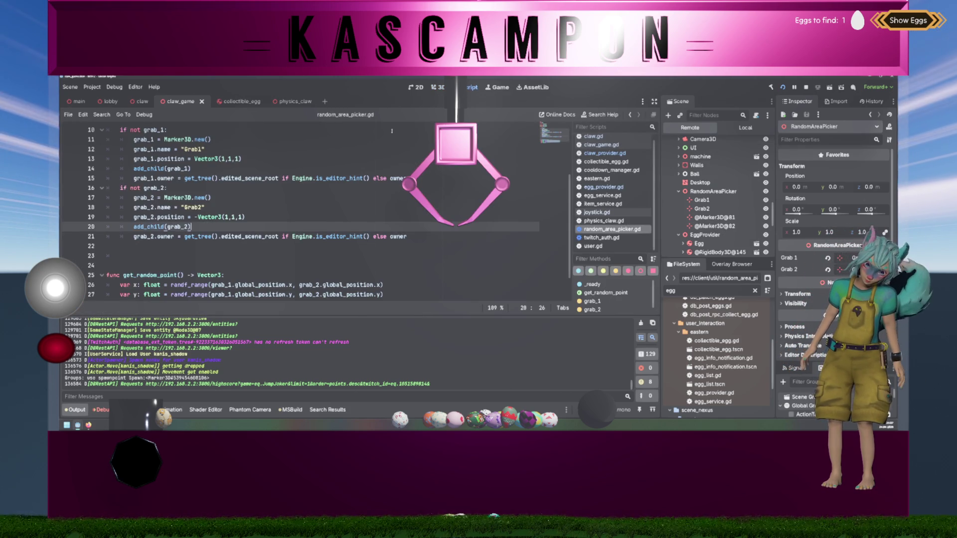
pyautogui.scroll(3, 187, 165)
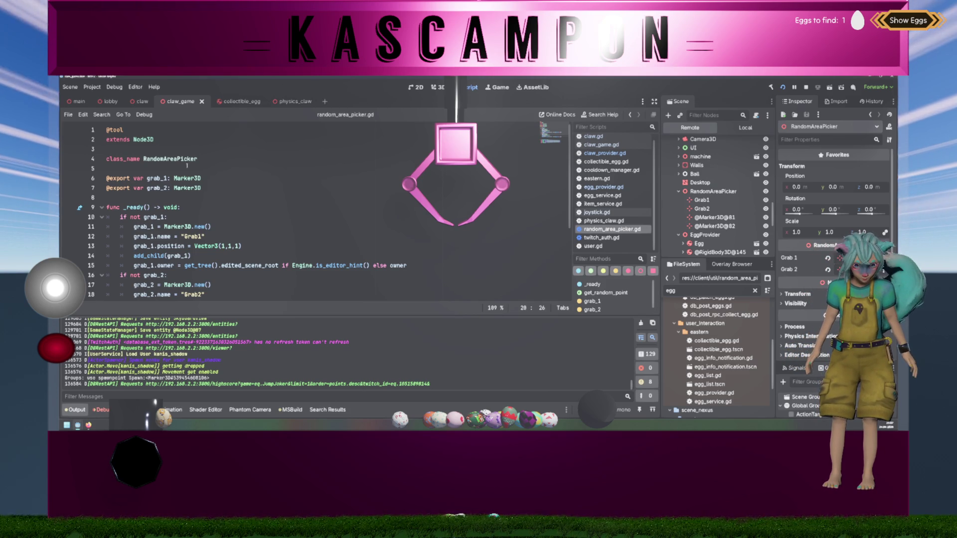
pyautogui.click(134, 178)
pyautogui.hotkey('shift', 'Home')
pyautogui.press('BackSpace')
pyautogui.press('Down')
pyautogui.hotkey('ctrl', 'shift', 'Right')
pyautogui.press('BackSpace')
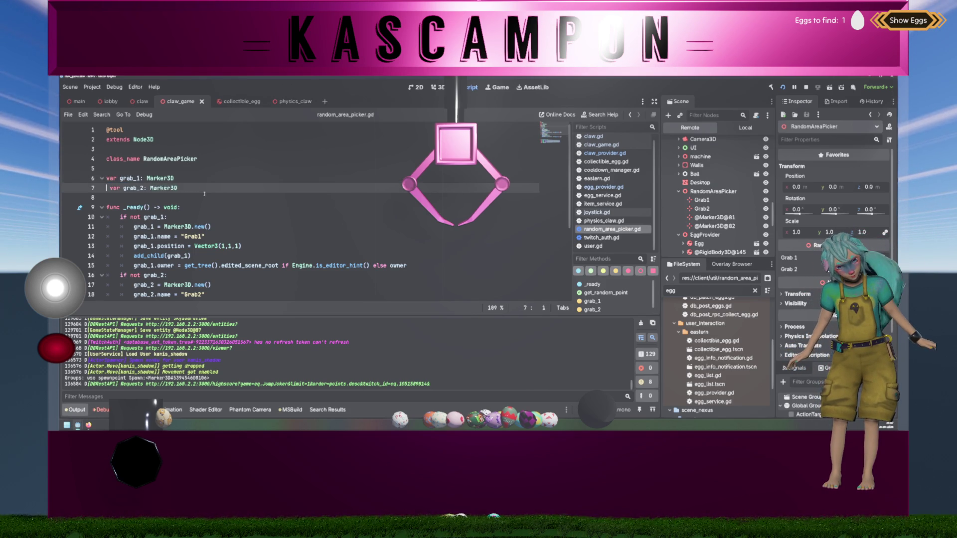
pyautogui.press('Up')
pyautogui.write('@')
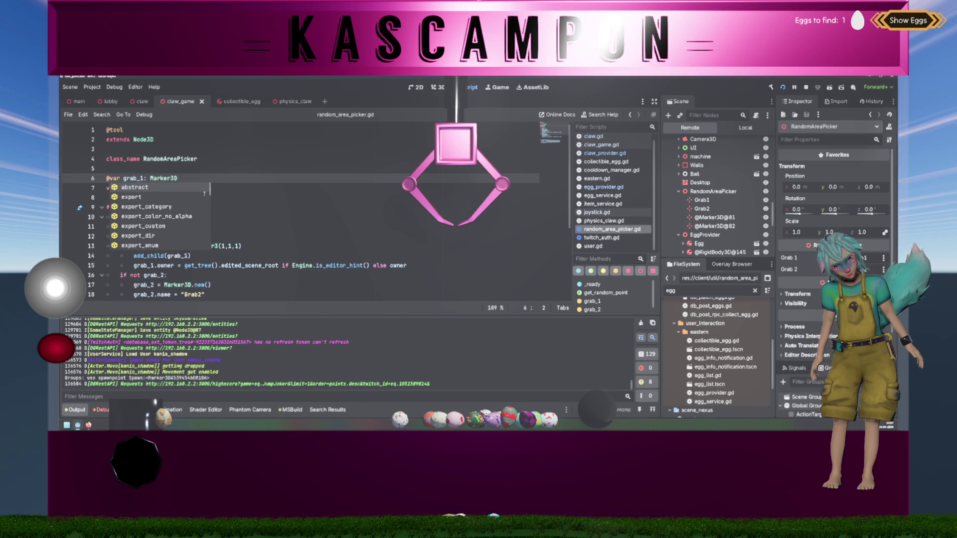
pyautogui.press('BackSpace')
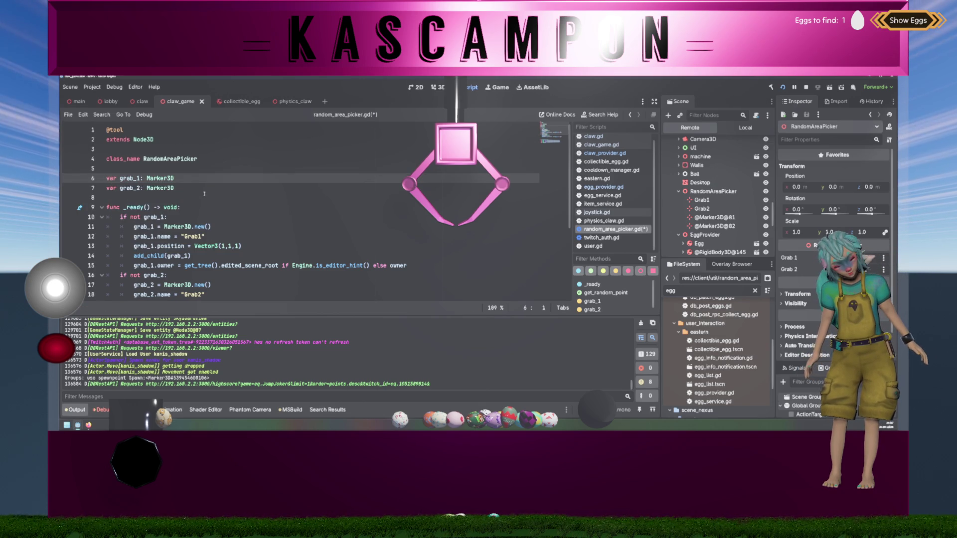
pyautogui.press('Down')
pyautogui.press('Down')
pyautogui.press('Down')
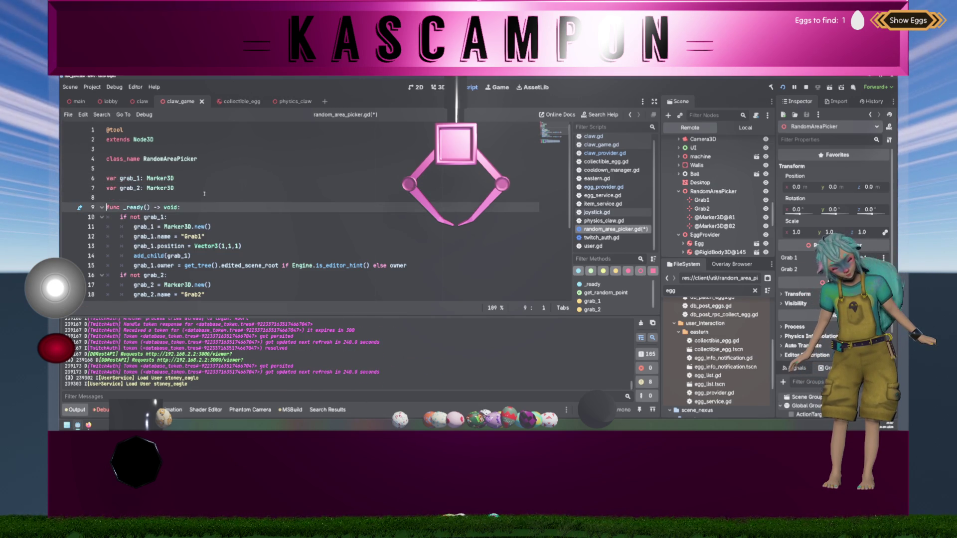
pyautogui.scroll(-2, 203, 194)
# Save the edited random_area_picker.gd script
pyautogui.hotkey('ctrl', 'End')
pyautogui.hotkey('shift', 'Up')
pyautogui.hotkey('shift', 'Up')
pyautogui.hotkey('shift', 'Up')
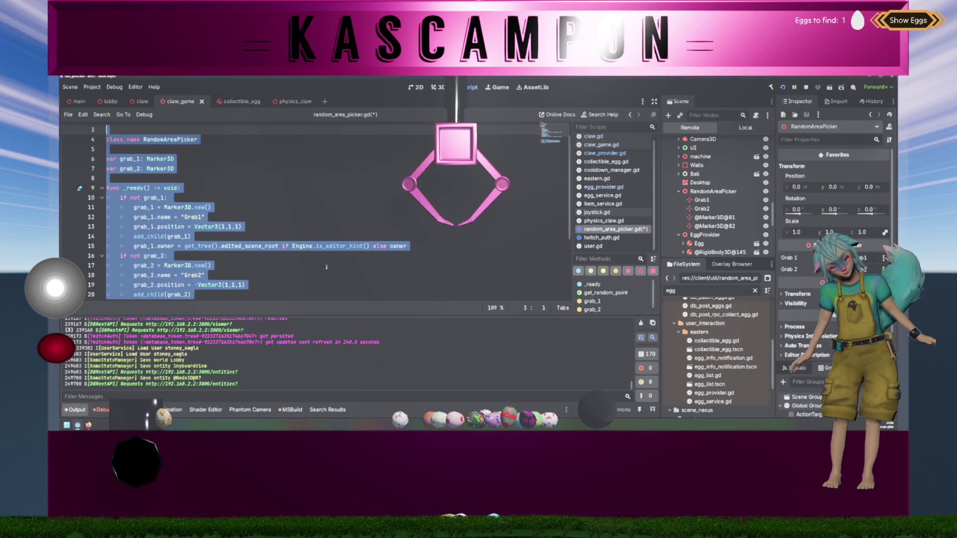
pyautogui.hotkey('ctrl', 's')
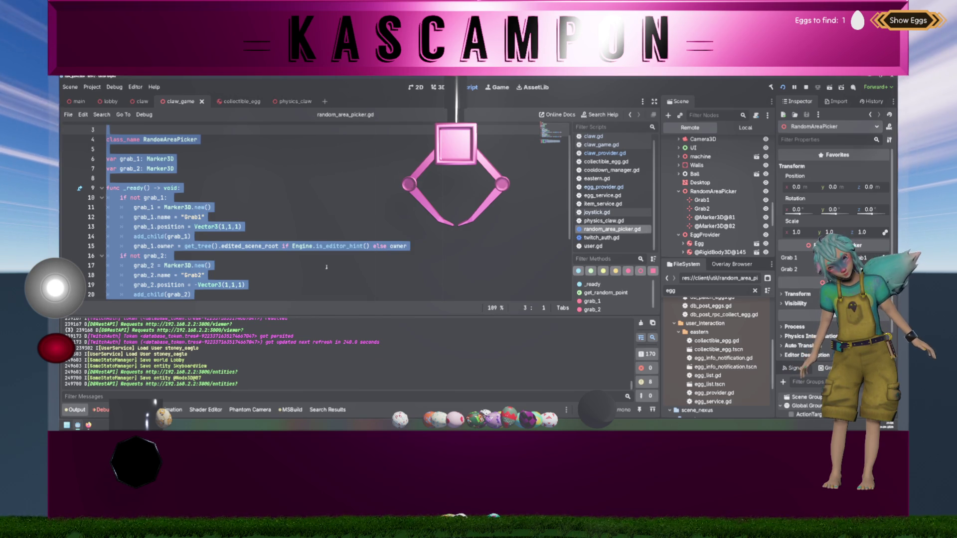
pyautogui.scroll(1, 326, 267)
pyautogui.click(326, 267)
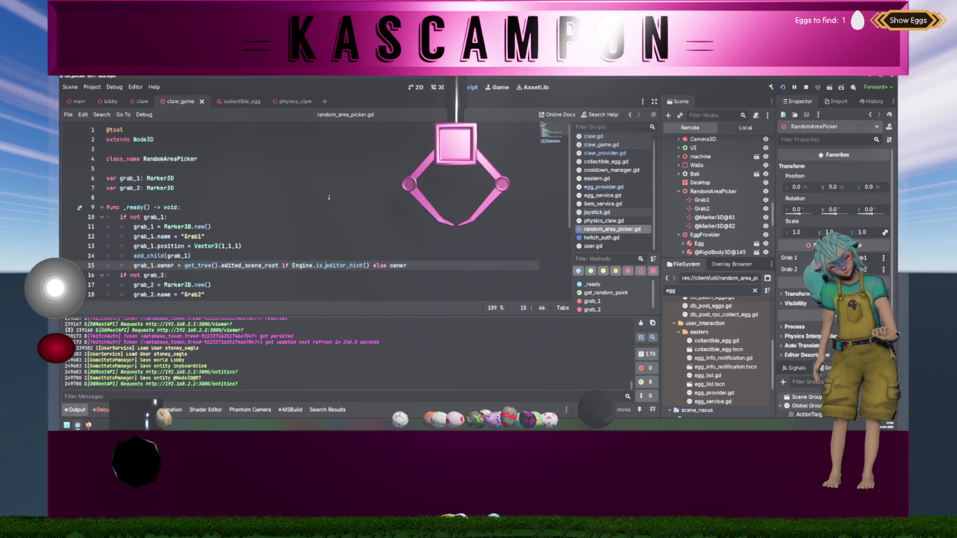
pyautogui.click(326, 194)
pyautogui.click(330, 187)
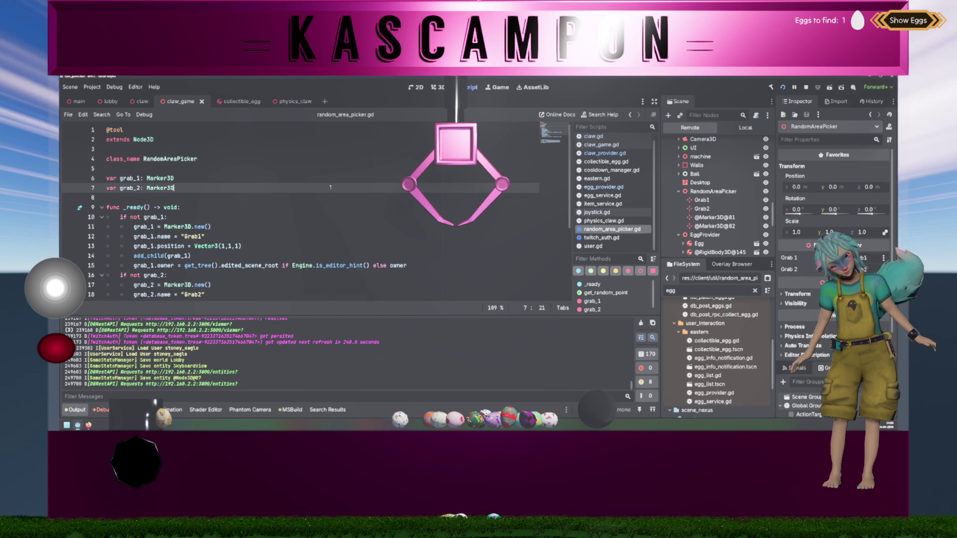
pyautogui.press('Up')
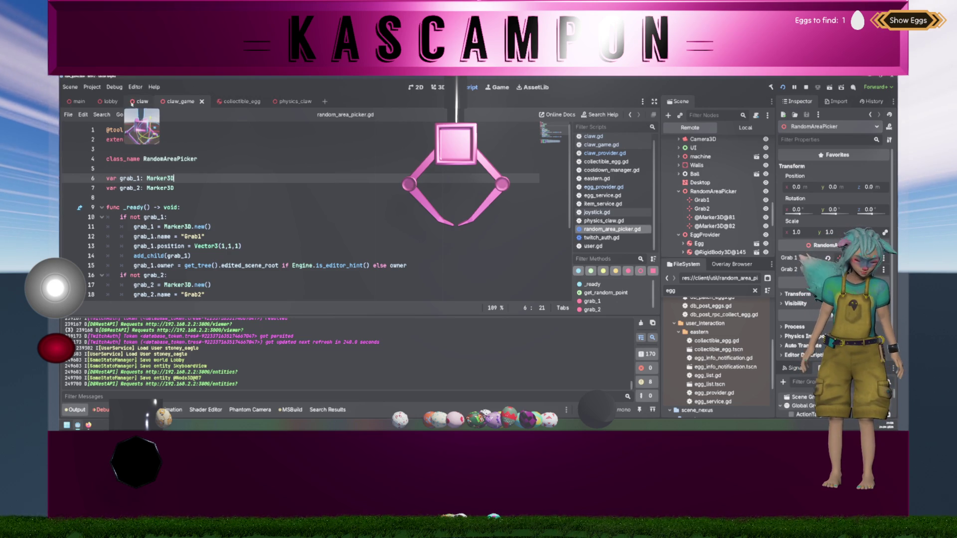
# Show the claw_game scene in the 3D view
pyautogui.click(109, 102)
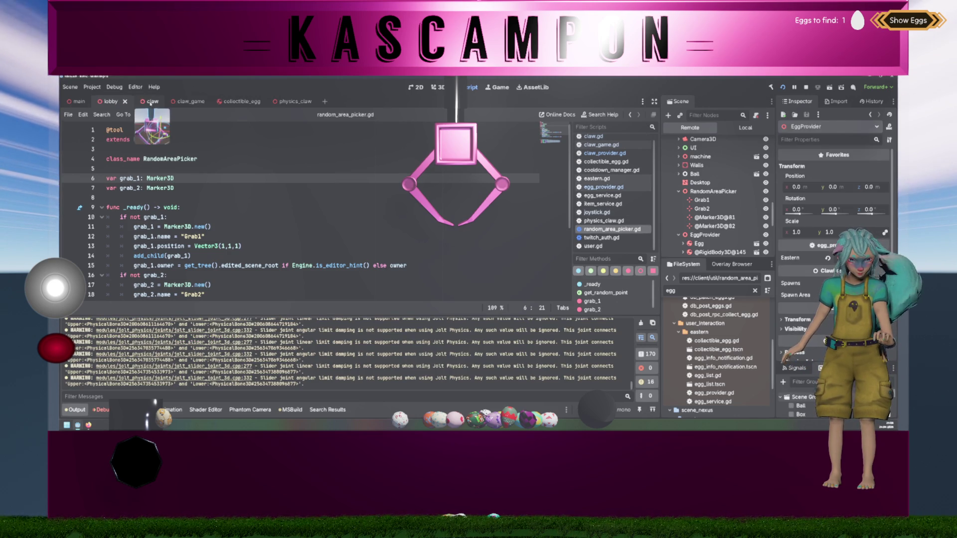
pyautogui.click(180, 102)
pyautogui.click(440, 87)
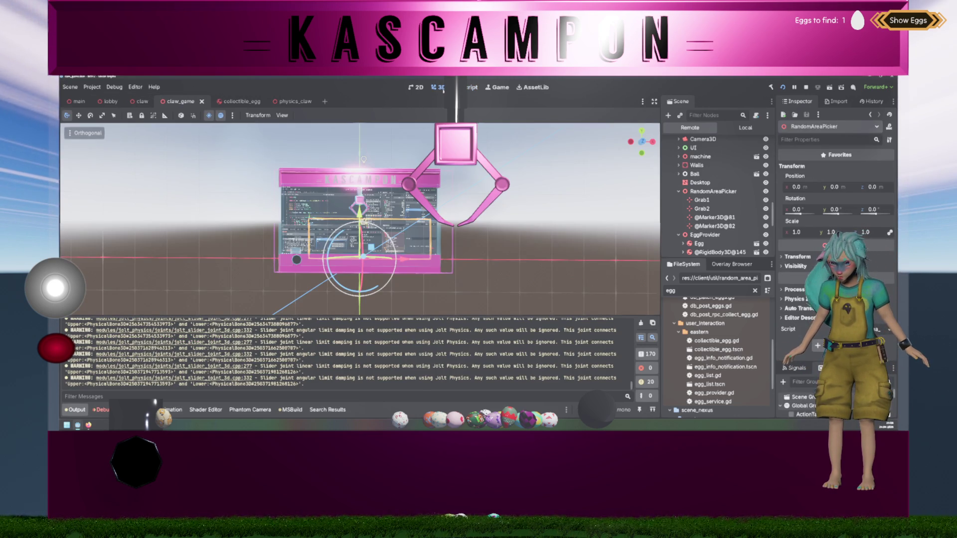
pyautogui.click(472, 88)
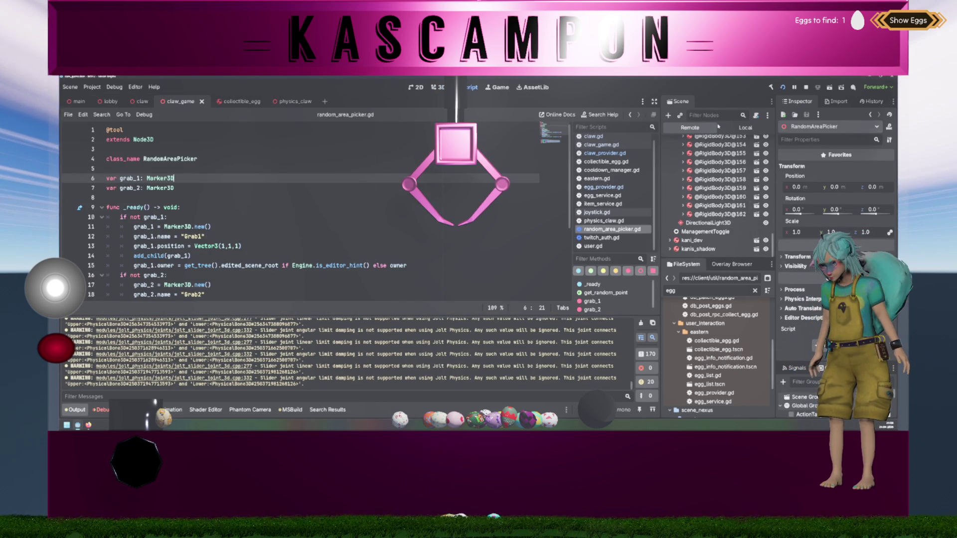
pyautogui.click(745, 127)
pyautogui.click(692, 240)
pyautogui.keyDown('shift'); pyautogui.click(693, 248); pyautogui.keyUp('shift')
pyautogui.click(324, 205)
pyautogui.moveTo(324, 199)
pyautogui.mouseDown()
pyautogui.moveTo(215, 180)
pyautogui.moveTo(217, 204)
pyautogui.moveTo(107, 168)
pyautogui.mouseUp()
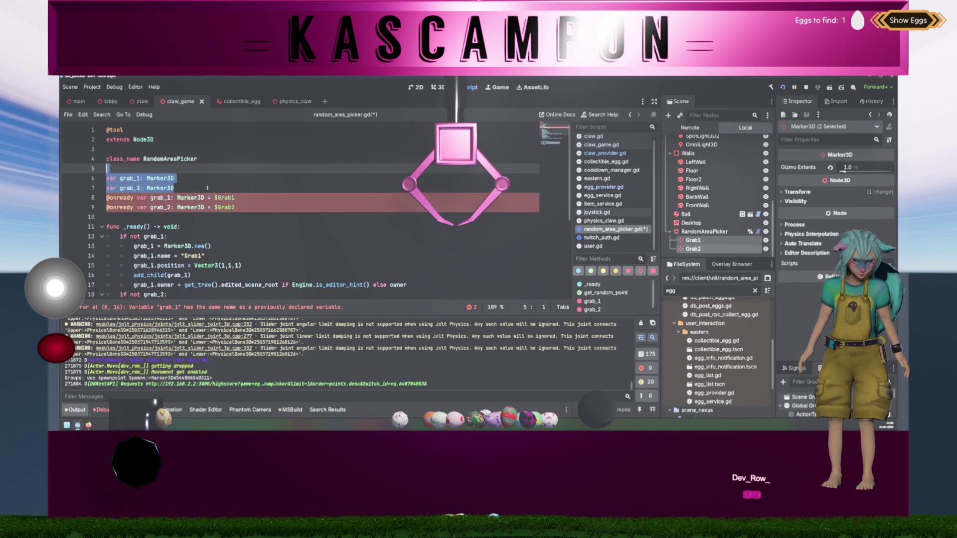
pyautogui.press('BackSpace')
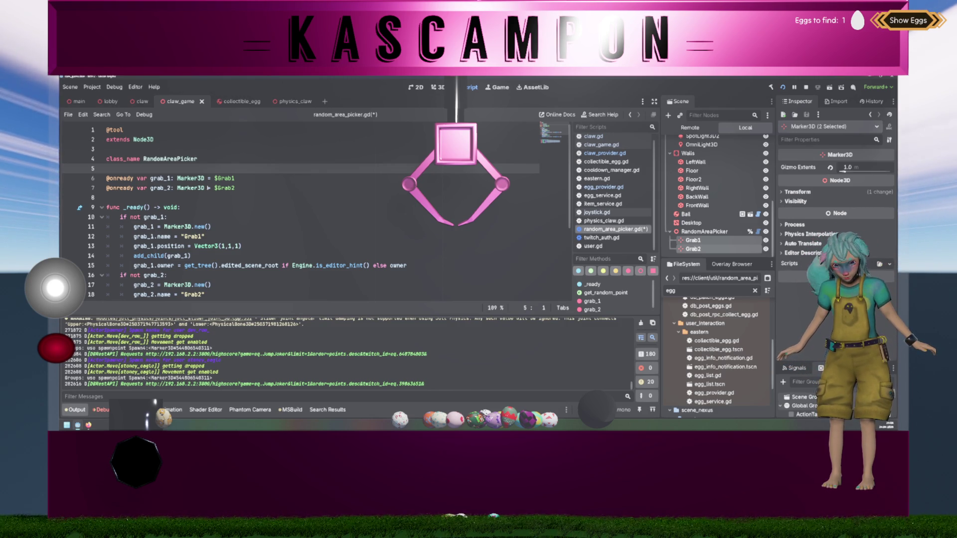
pyautogui.scroll(-3, 197, 207)
pyautogui.scroll(3, 210, 202)
pyautogui.moveTo(106, 139)
pyautogui.mouseDown()
pyautogui.moveTo(298, 189)
pyautogui.moveTo(497, 303)
pyautogui.moveTo(496, 207)
pyautogui.mouseUp()
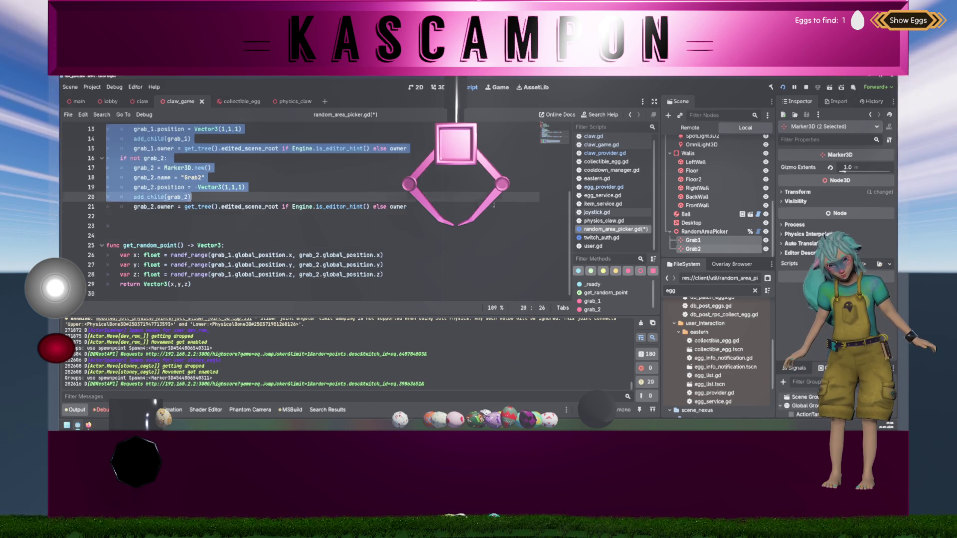
pyautogui.scroll(4, 496, 209)
pyautogui.scroll(-1, 496, 210)
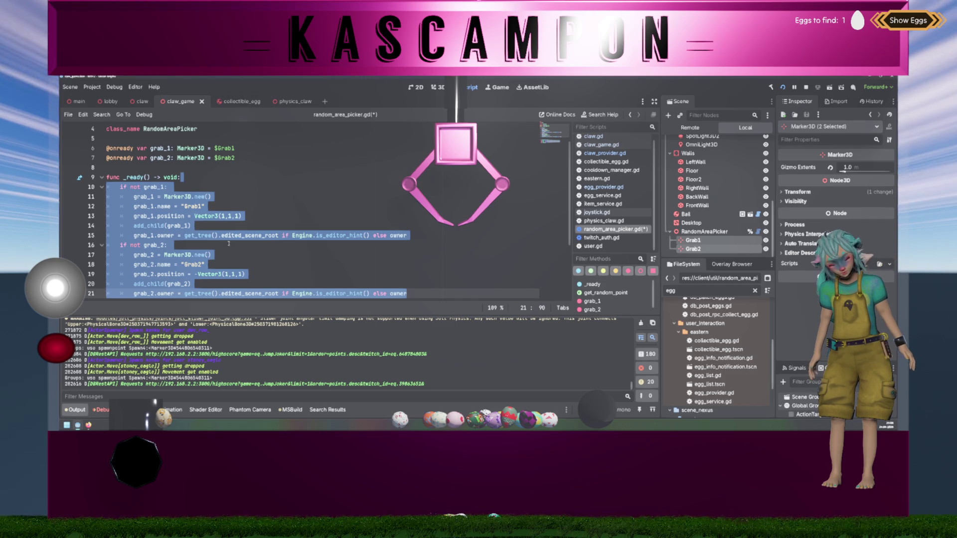
pyautogui.moveTo(234, 157)
pyautogui.mouseDown()
pyautogui.moveTo(100, 133)
pyautogui.moveTo(78, 148)
pyautogui.mouseUp()
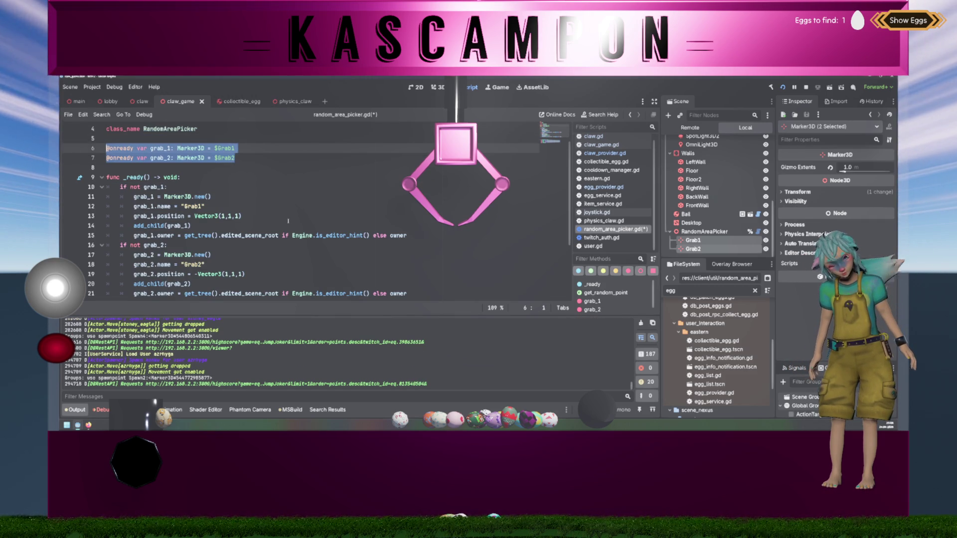
pyautogui.click(330, 168)
pyautogui.hotkey('ctrl', 's')
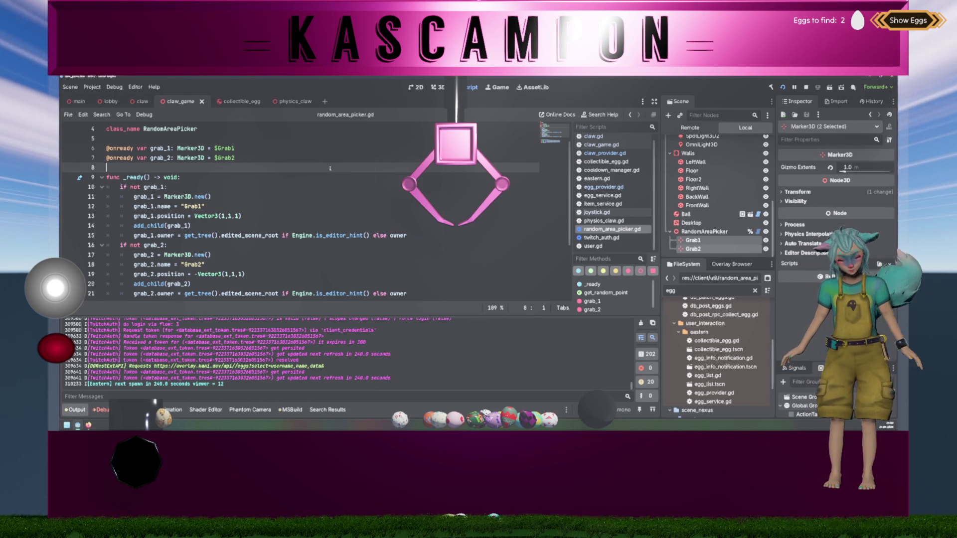
pyautogui.hotkey('ctrl', 's')
pyautogui.click(437, 87)
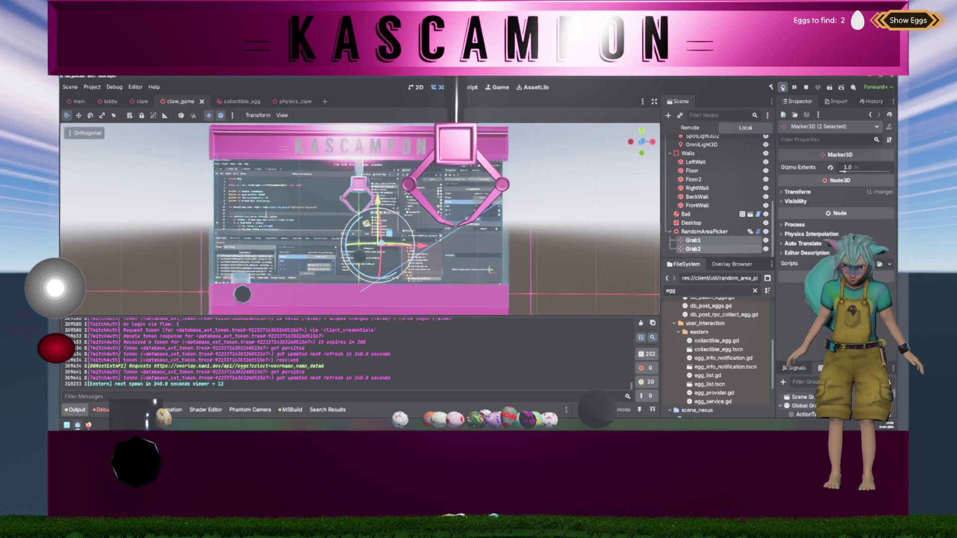
# Rerun the game, drop the claw twice, and return to random_area_picker.gd
pyautogui.click(783, 87)
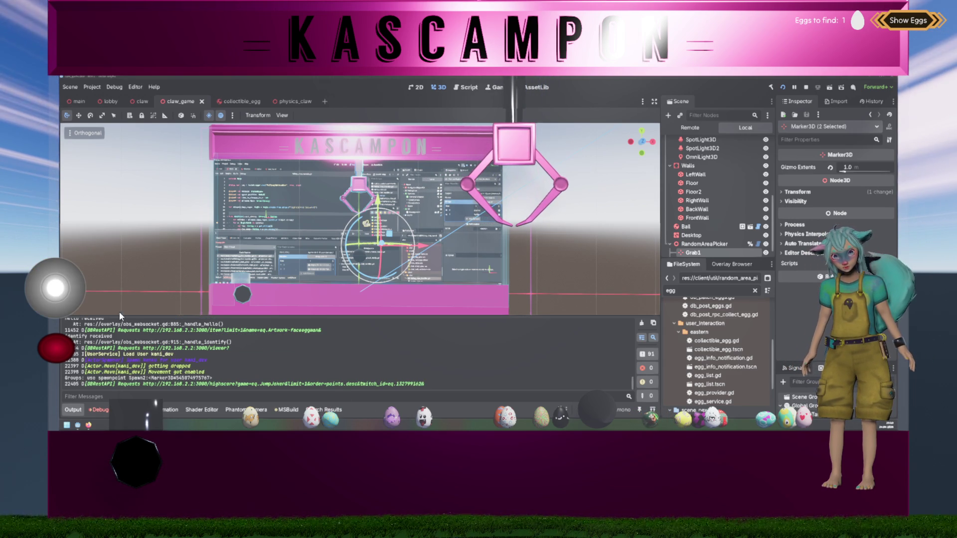
pyautogui.click(51, 343)
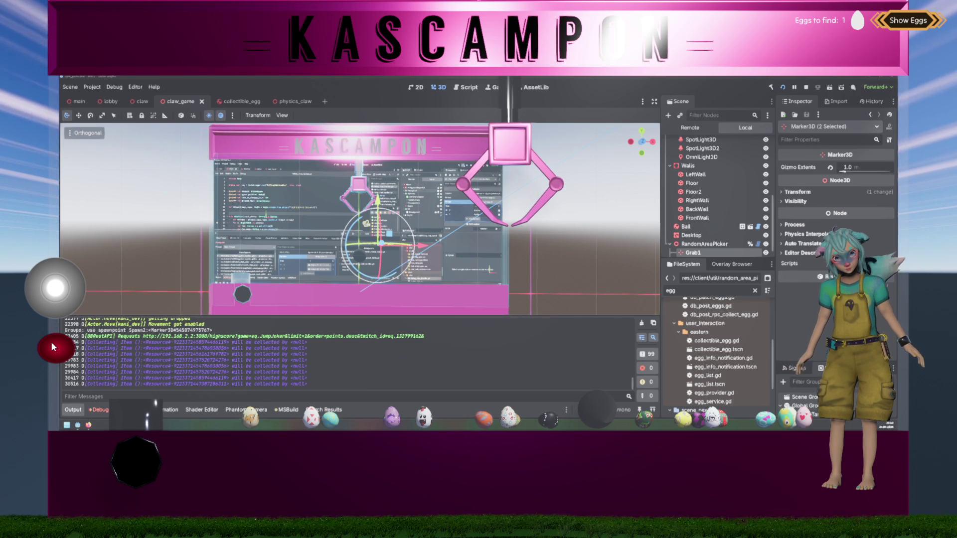
pyautogui.click(52, 350)
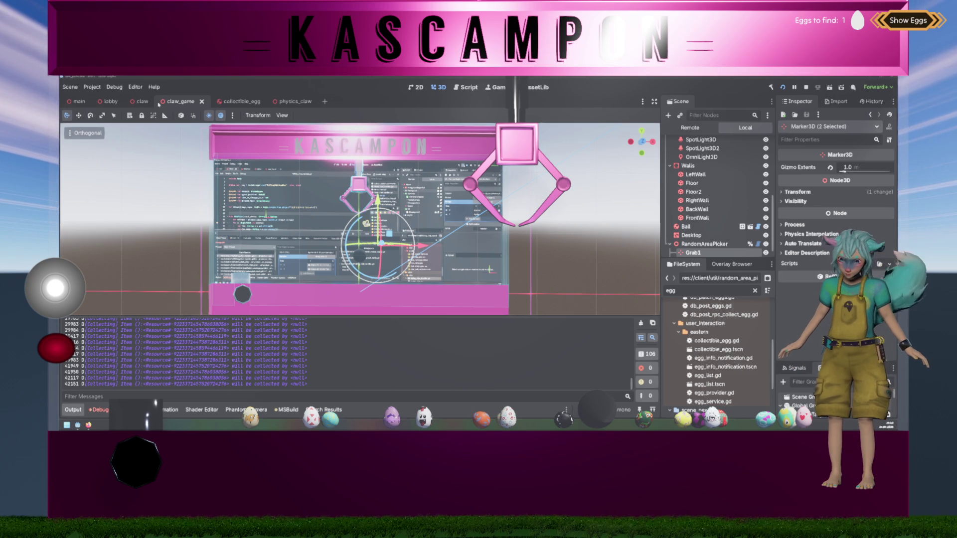
pyautogui.hotkey('ctrl', 'F3')
pyautogui.press('Down')
pyautogui.press('Down')
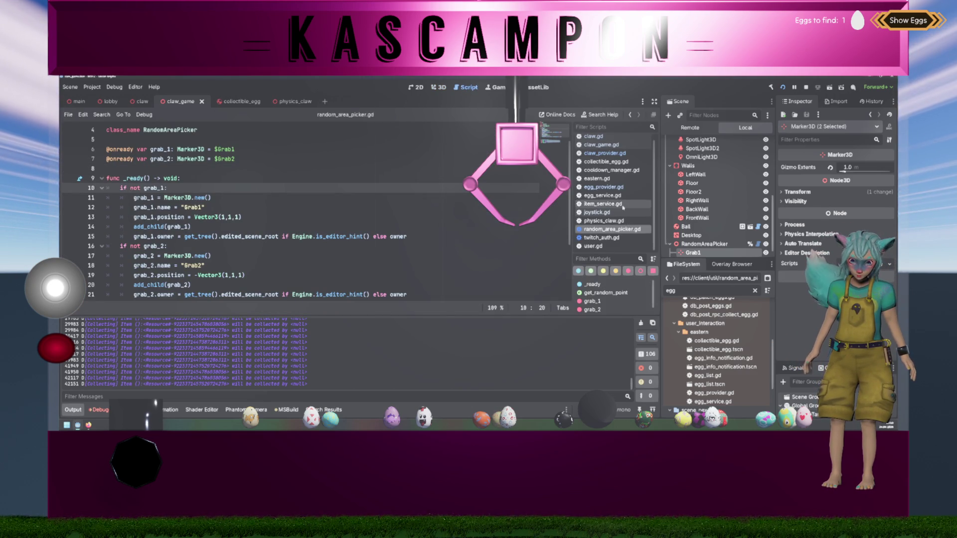
# Open eastern_egg.gd and start a new line below the material variable for a size variable
pyautogui.scroll(-3, 722, 328)
pyautogui.scroll(3, 721, 328)
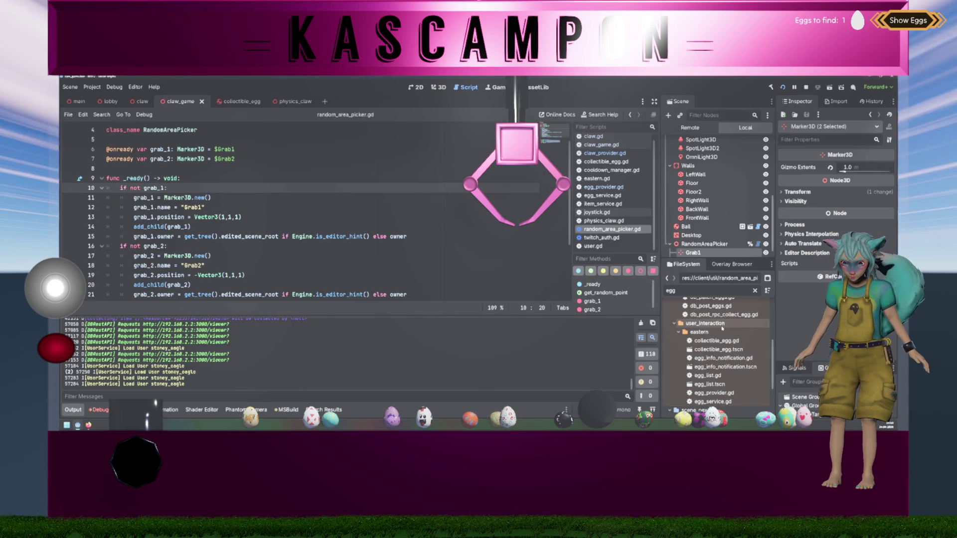
pyautogui.scroll(-3, 722, 328)
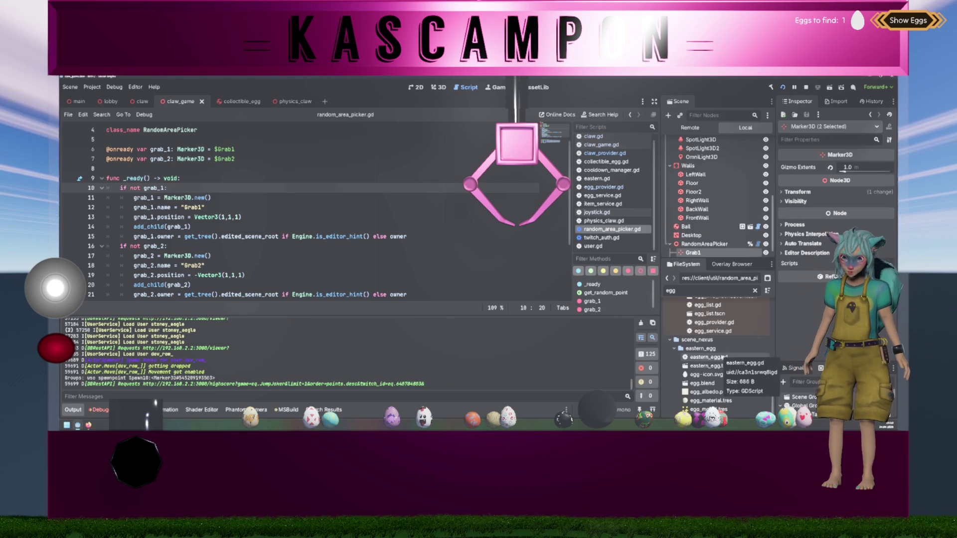
pyautogui.doubleClick(722, 357)
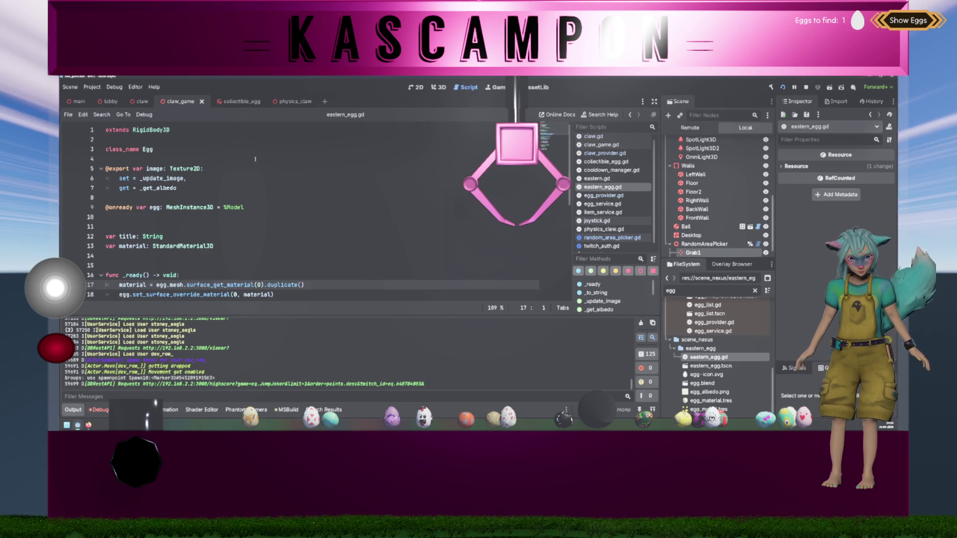
pyautogui.scroll(-1, 255, 159)
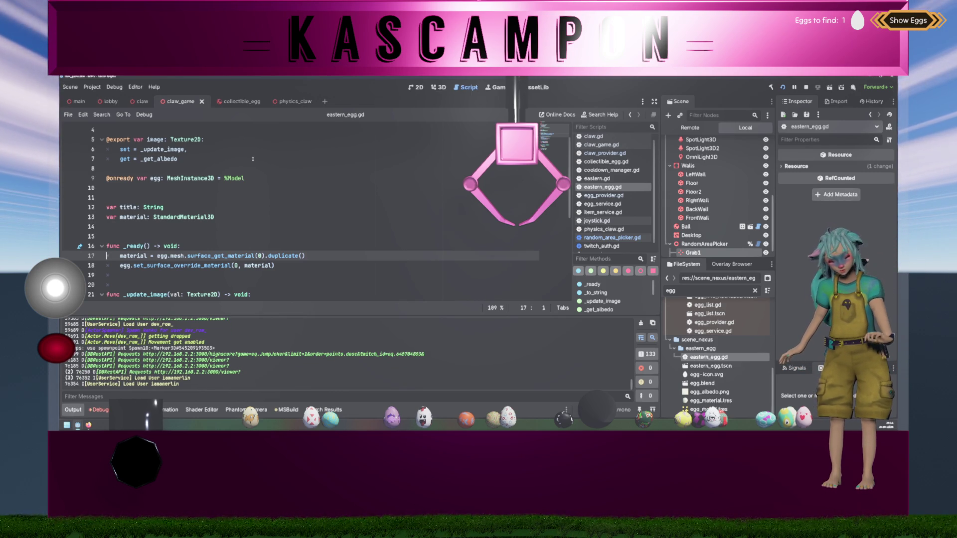
pyautogui.click(270, 216)
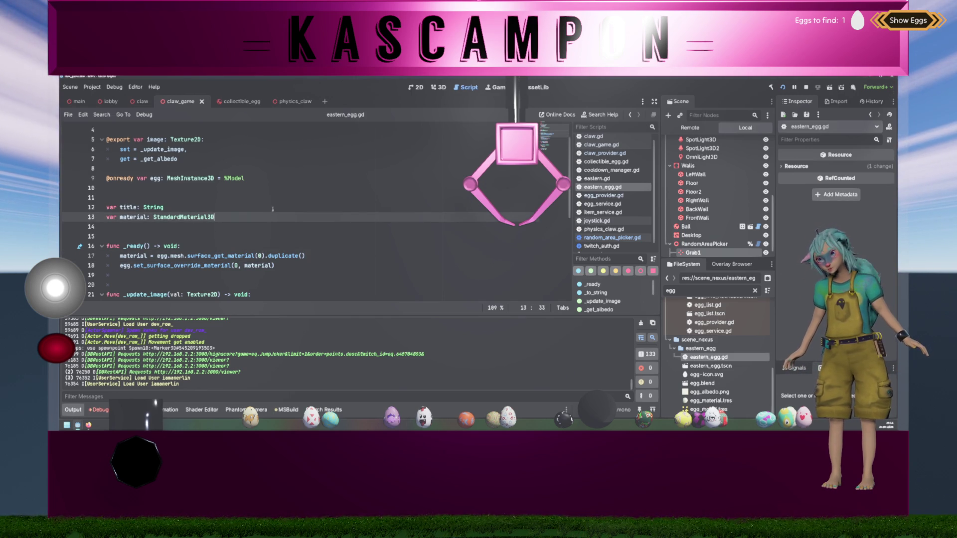
pyautogui.press('Return')
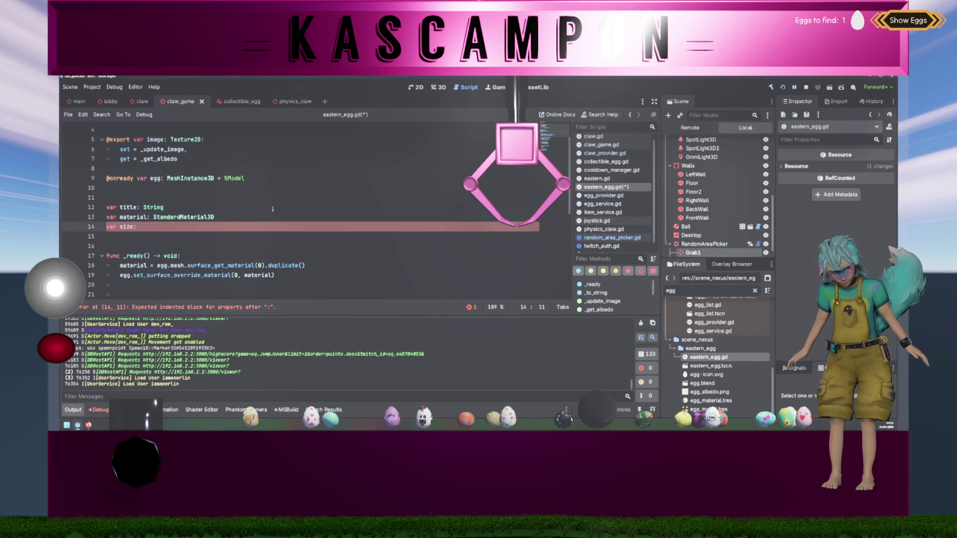
# Declare size as a float defaulting to 1 with setter _update_size
pyautogui.write('at = 1')
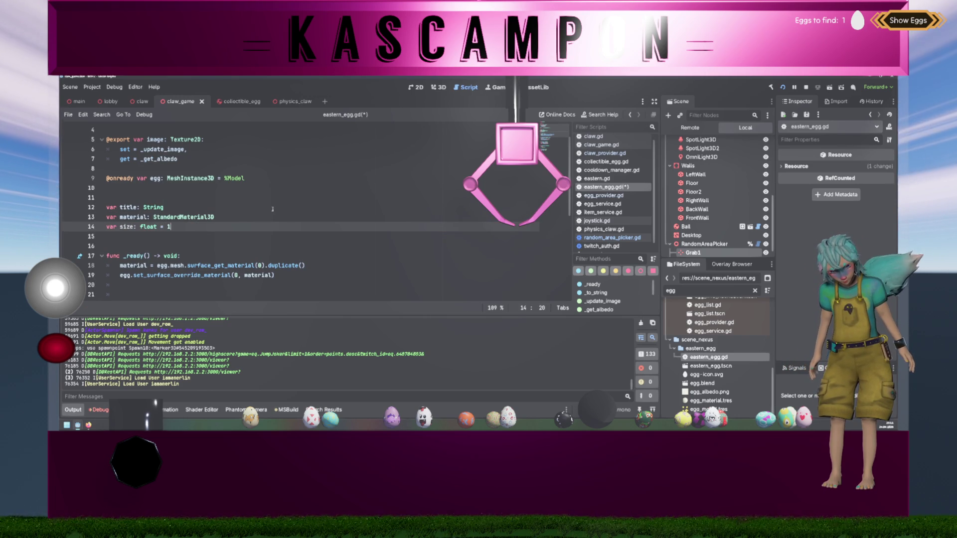
pyautogui.press('Return')
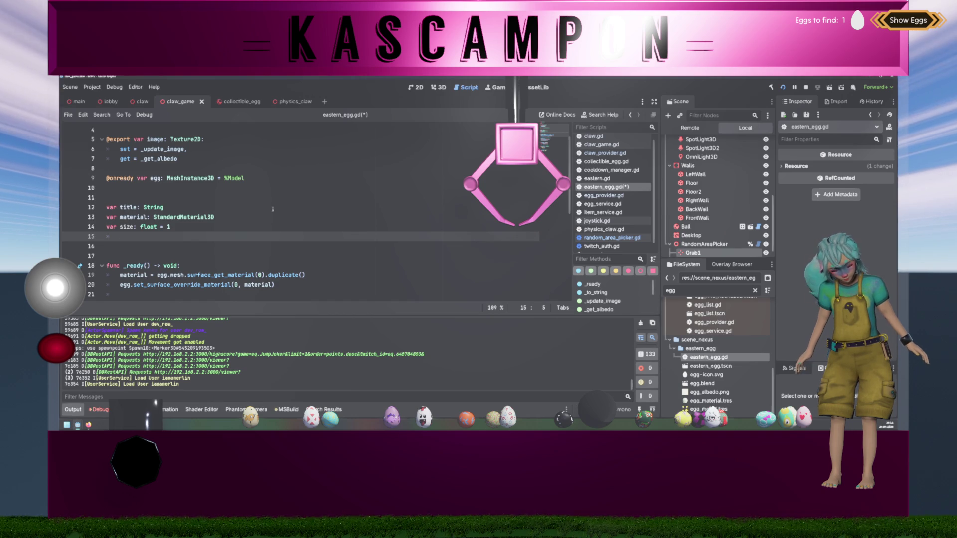
pyautogui.write('= ')
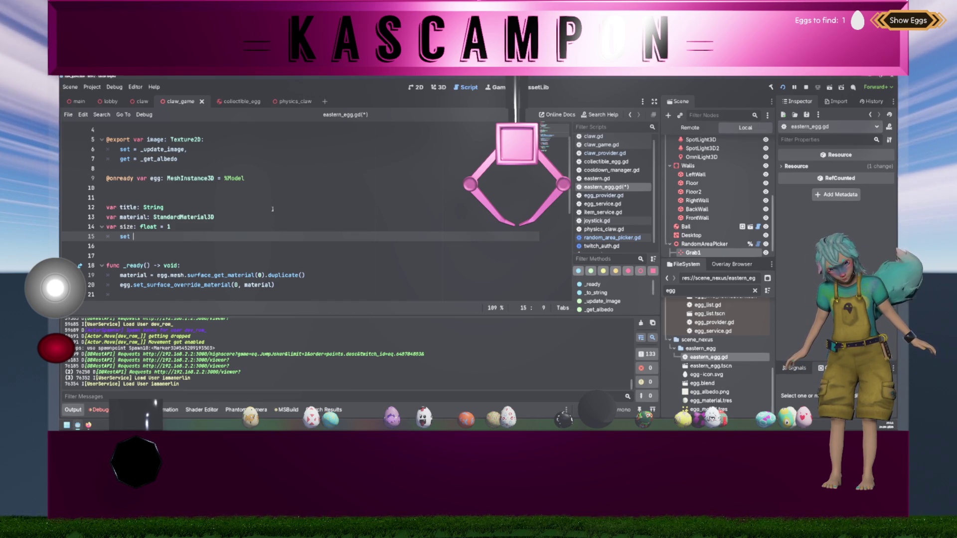
pyautogui.write('_update_siz')
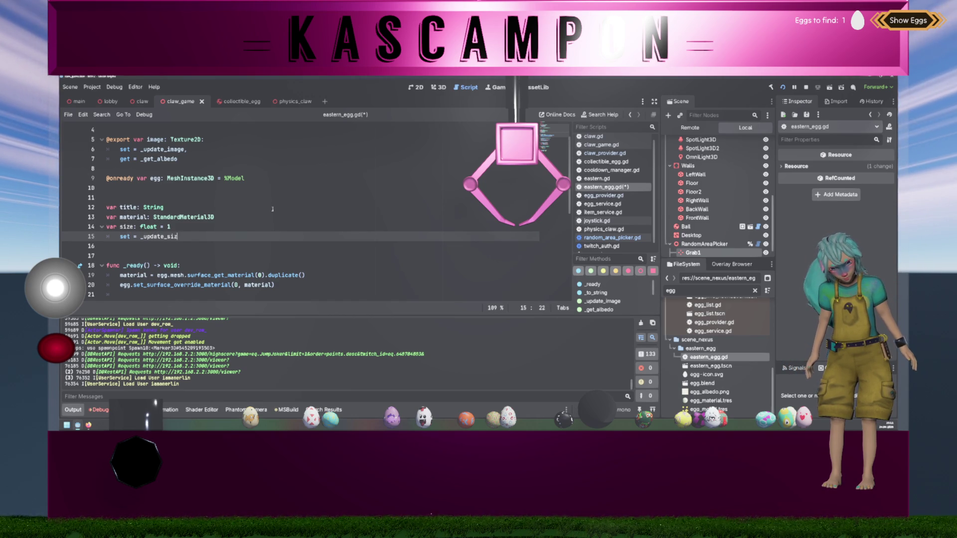
# Add an empty func _update_size(val: float) -> void stub near the end of eastern_egg.gd
pyautogui.press('Down')
pyautogui.press('Down')
pyautogui.press('Down')
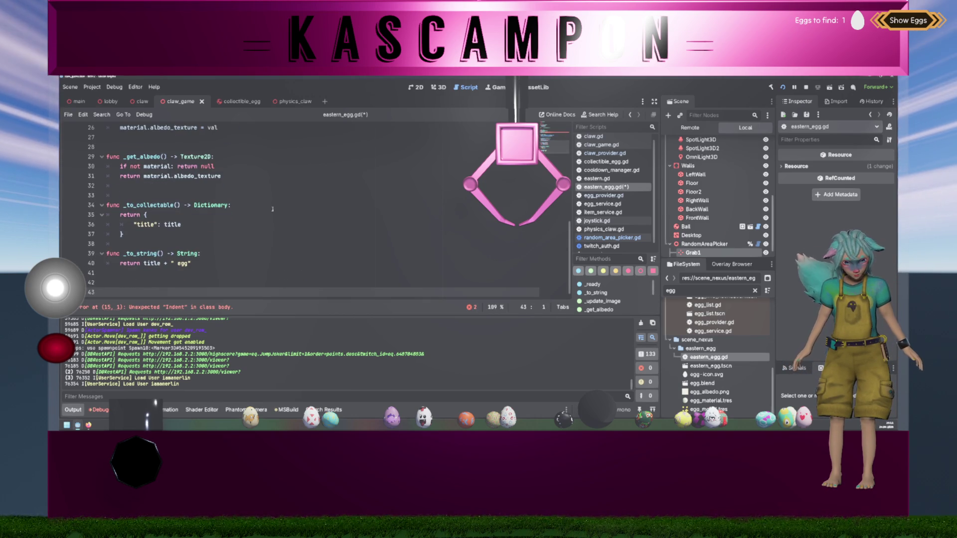
pyautogui.press('Up')
pyautogui.press('Up')
pyautogui.press('Up')
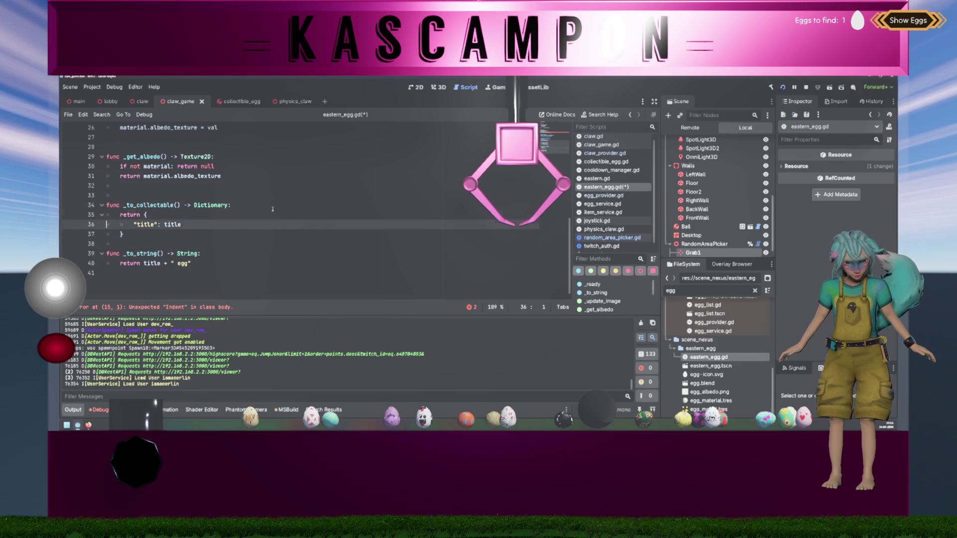
pyautogui.press('Return')
pyautogui.press('Return')
pyautogui.press('Up')
pyautogui.press('Up')
pyautogui.write('func _update_size()')
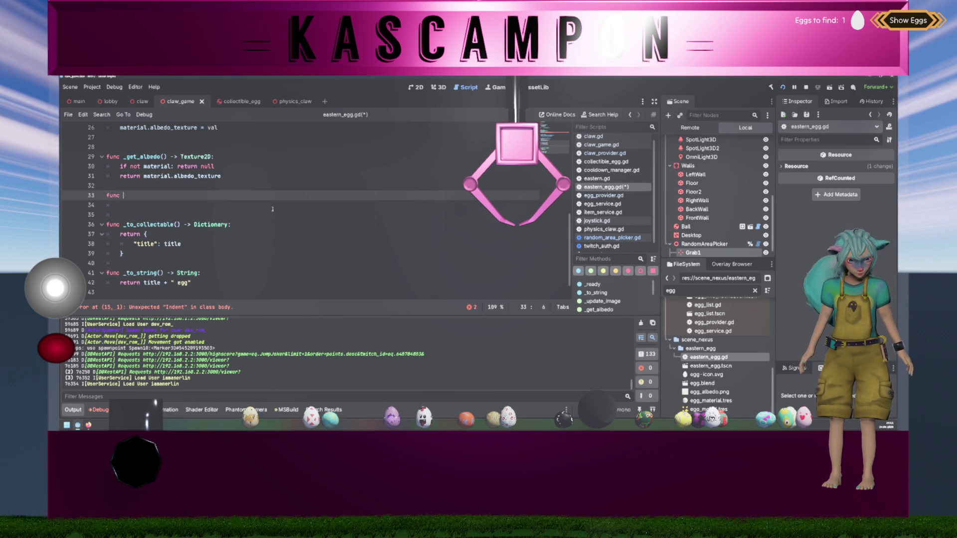
pyautogui.write(' -> void:')
pyautogui.press('Return')
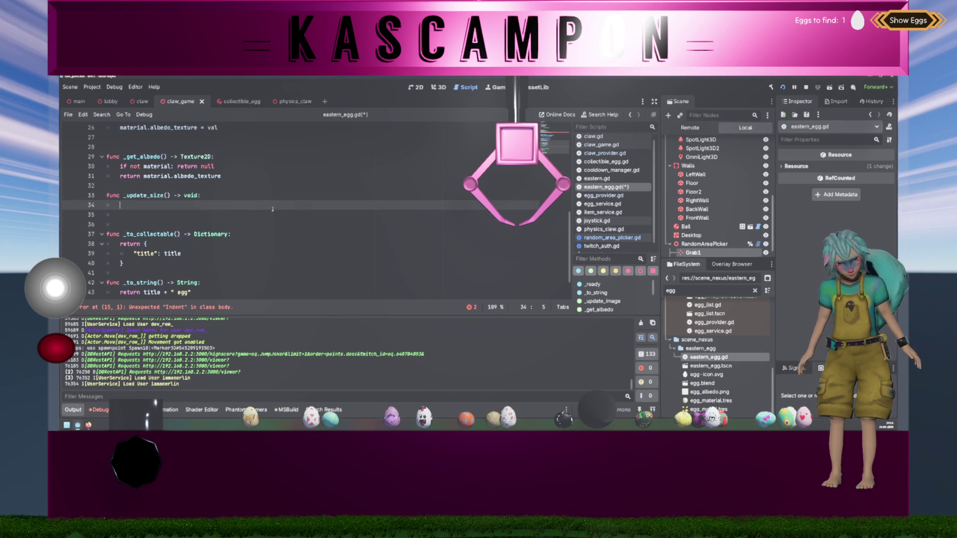
pyautogui.press('Up')
pyautogui.press('End')
pyautogui.press('Left')
pyautogui.press('Left')
pyautogui.press('Left')
pyautogui.write(': float')
pyautogui.press('Down')
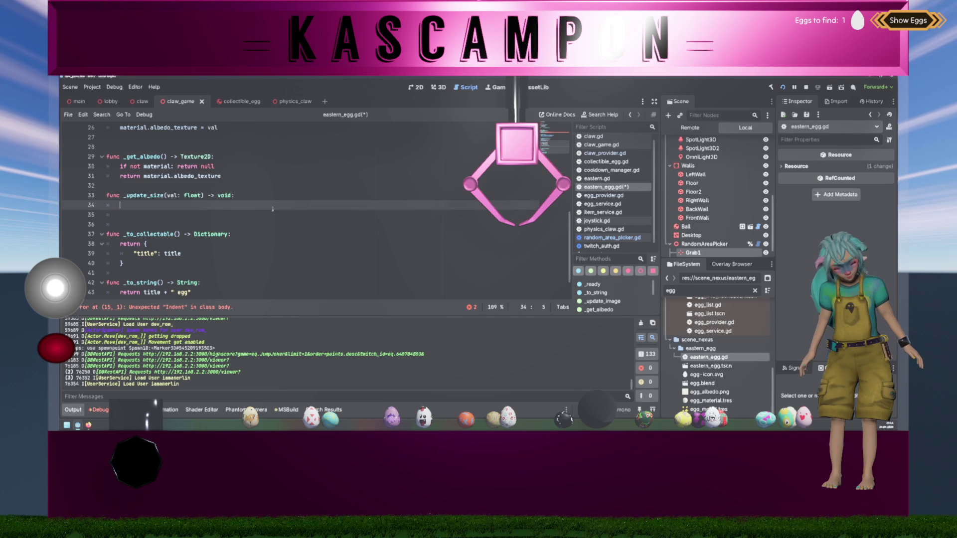
# Review the size declaration and new function, then switch to the collectible_egg scene
pyautogui.scroll(6, 272, 208)
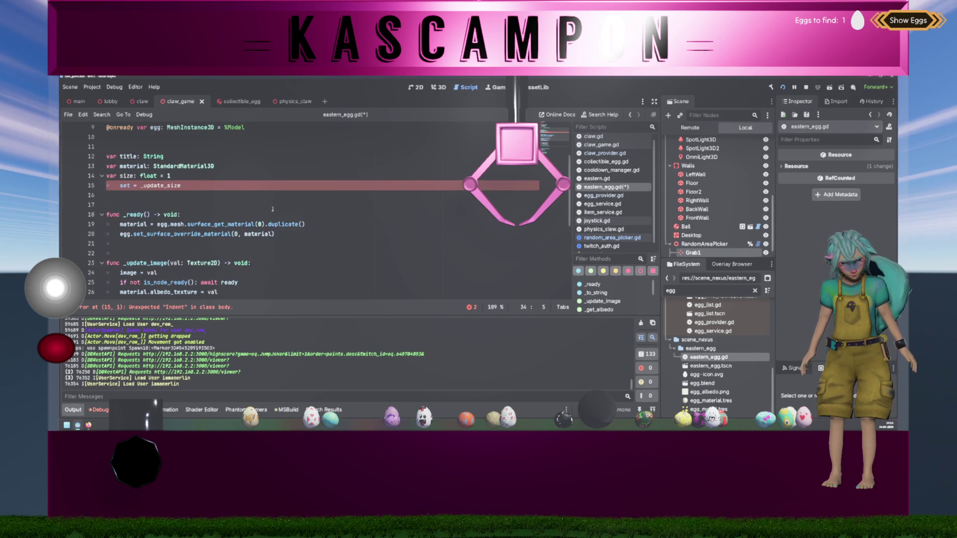
pyautogui.scroll(-4, 272, 209)
pyautogui.scroll(5, 272, 209)
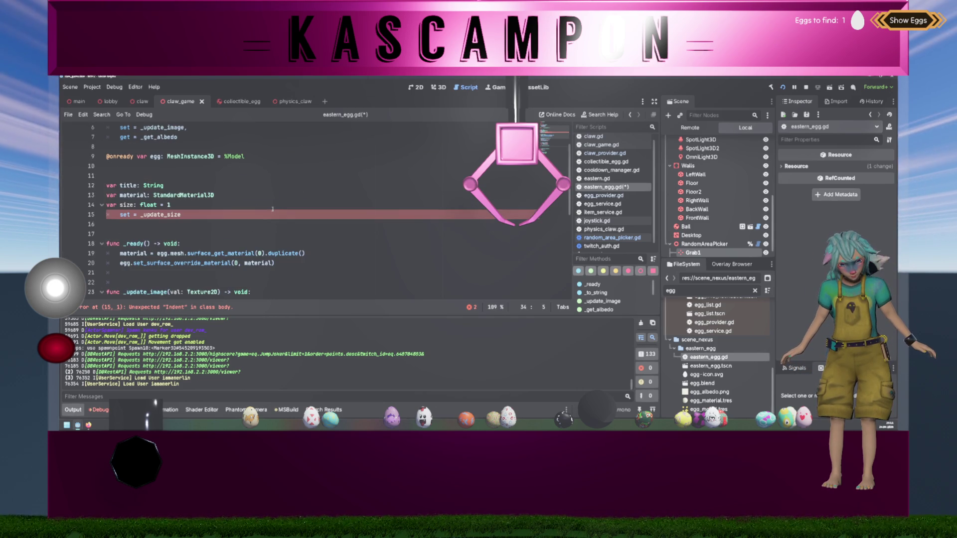
pyautogui.click(201, 205)
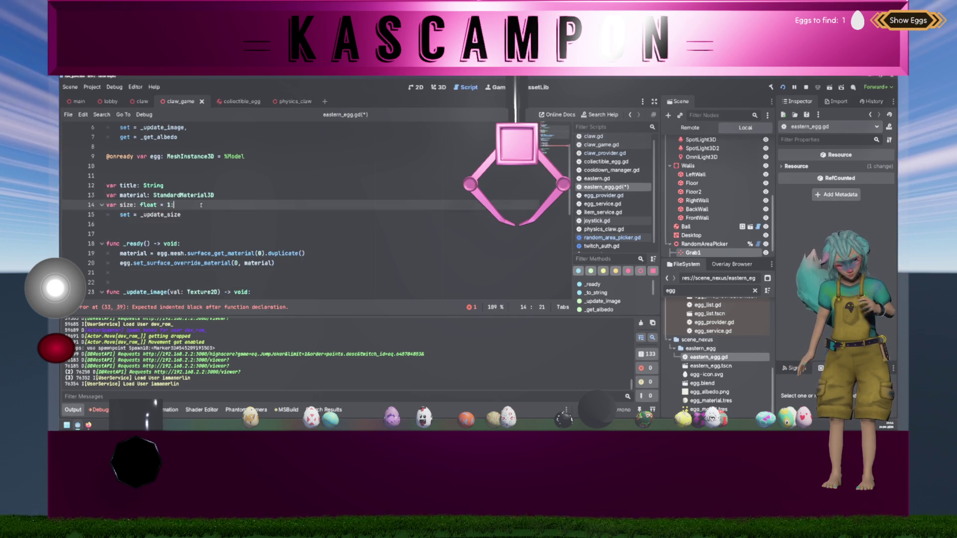
pyautogui.scroll(-6, 224, 220)
pyautogui.click(252, 224)
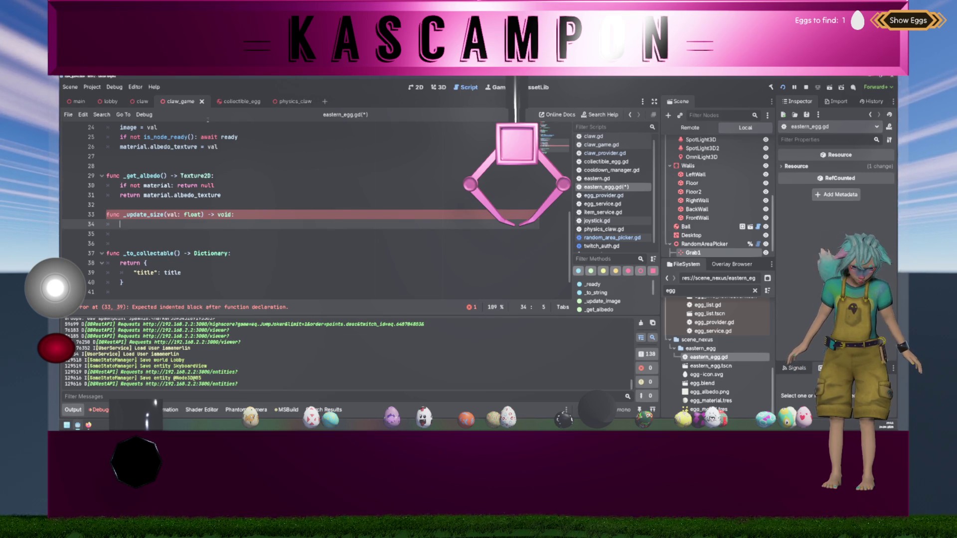
pyautogui.click(230, 101)
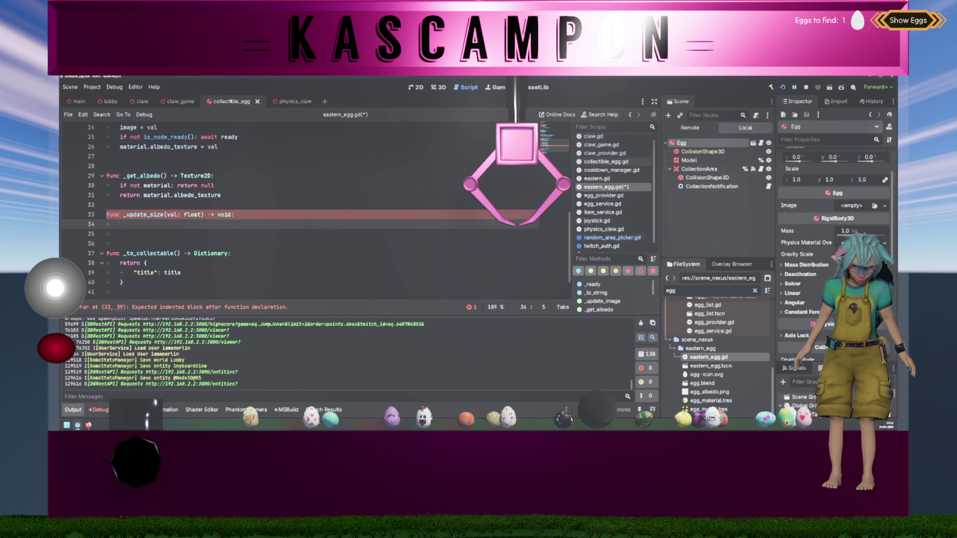
# Give CollisionShape3D a scene-unique name and drag an onready reference to it onto line 10
pyautogui.click(702, 152)
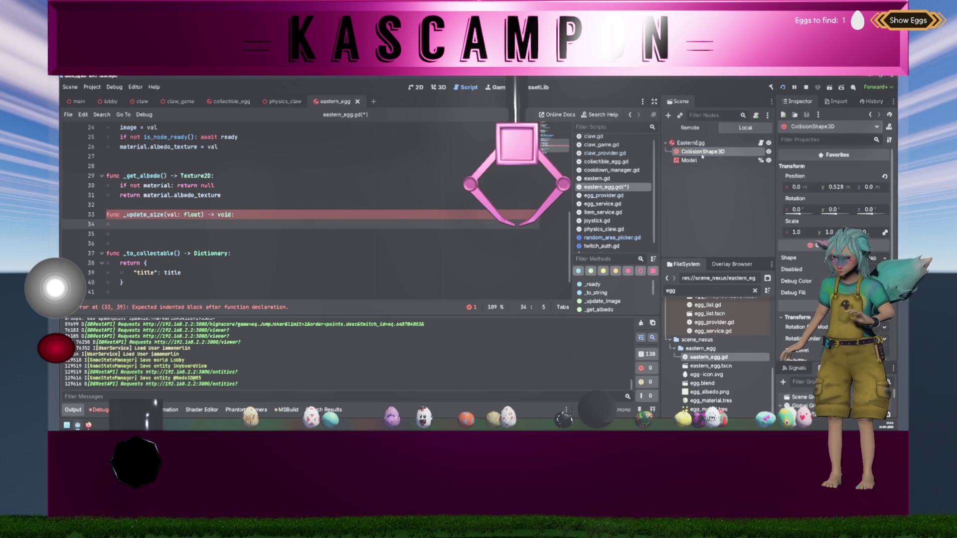
pyautogui.keyDown('ctrl'); pyautogui.click(689, 160); pyautogui.keyUp('ctrl')
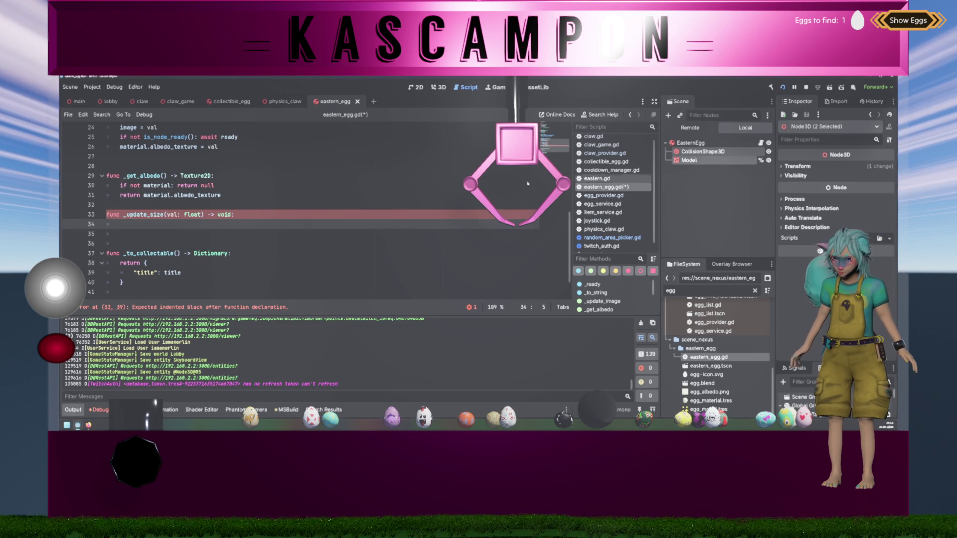
pyautogui.scroll(2, 338, 189)
pyautogui.scroll(2, 338, 189)
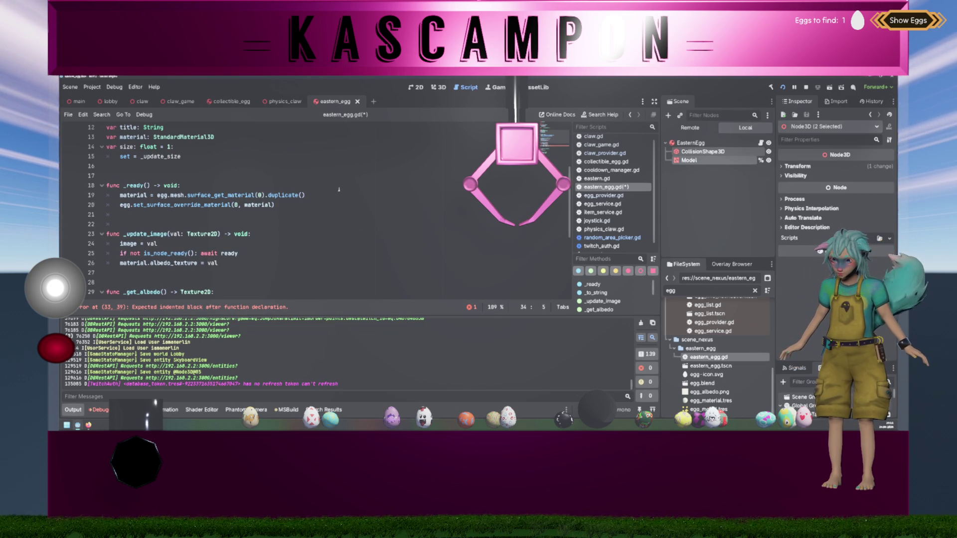
pyautogui.scroll(3, 362, 175)
pyautogui.click(189, 157)
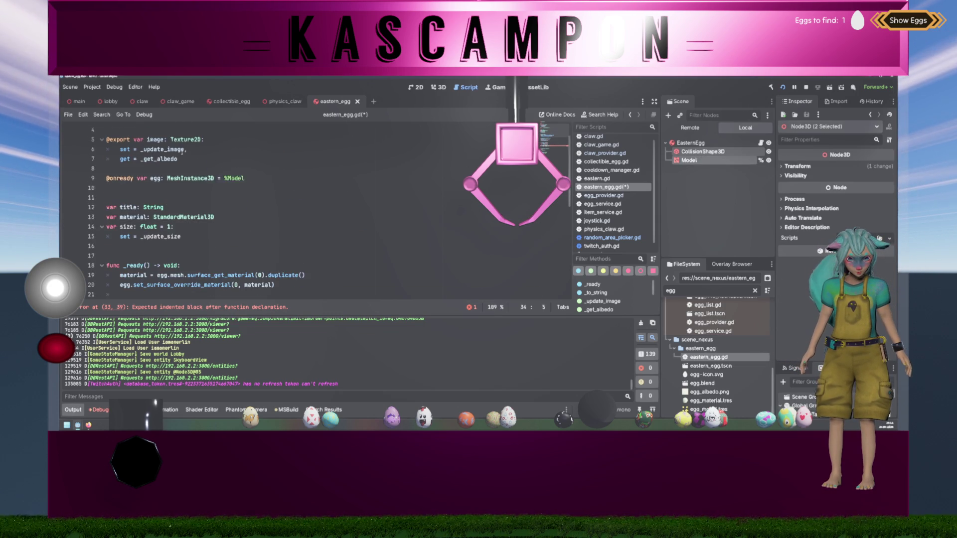
pyautogui.scroll(1, 274, 182)
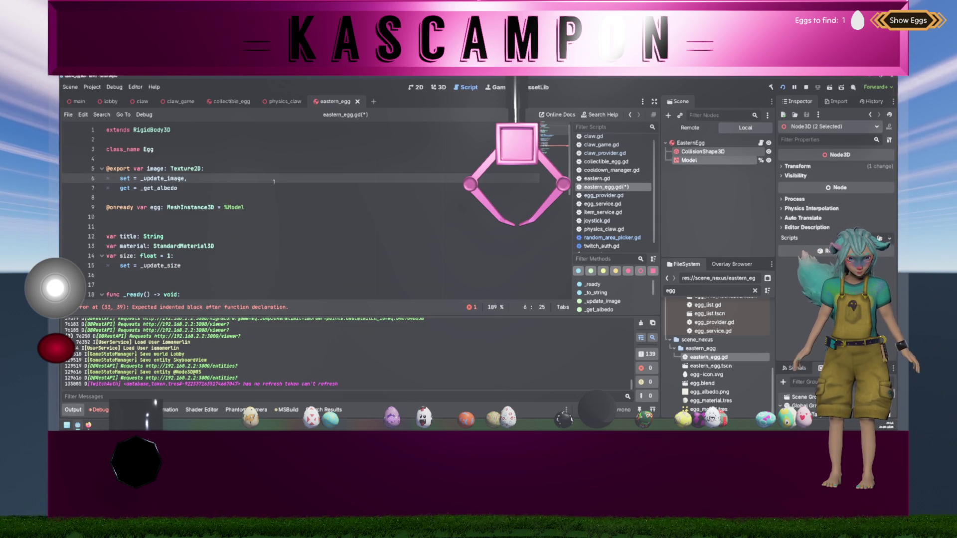
pyautogui.doubleClick(155, 207)
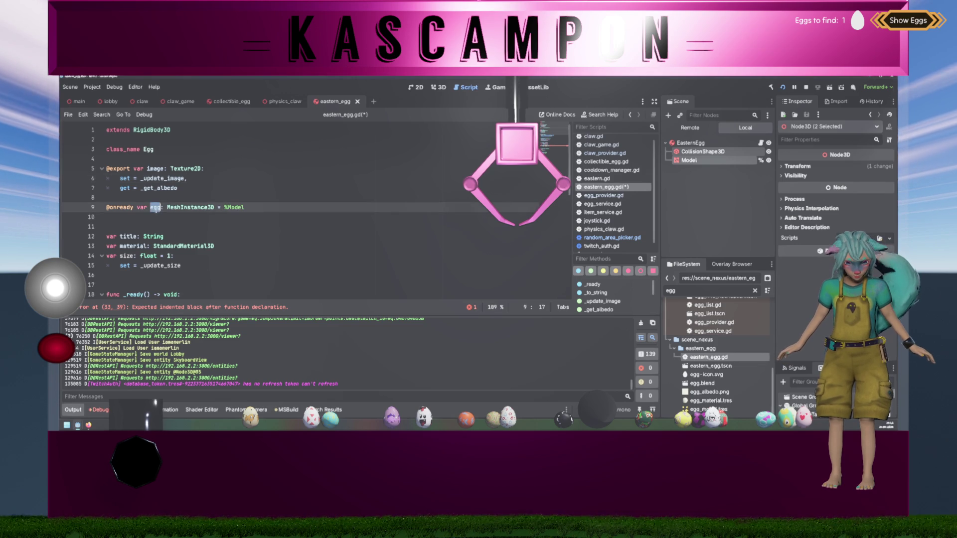
pyautogui.click(712, 151)
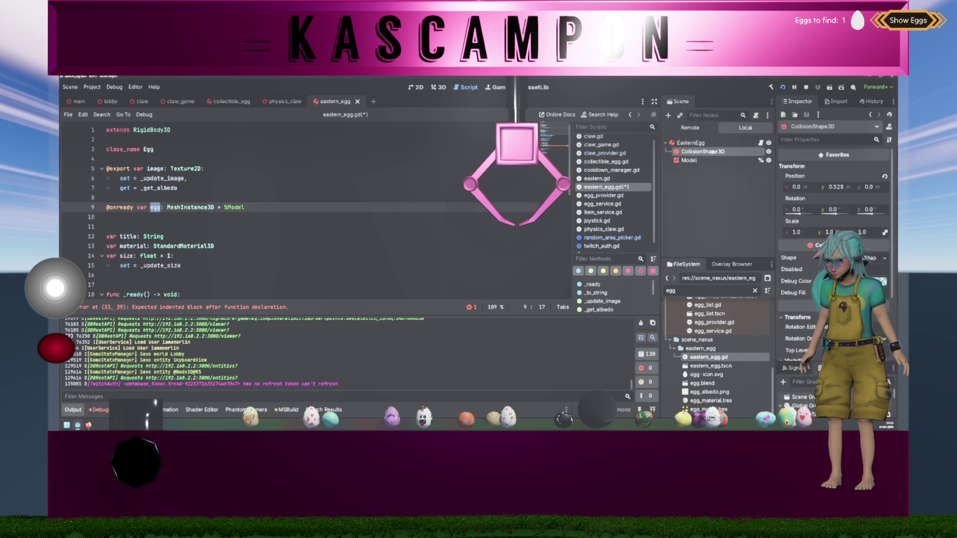
pyautogui.rightClick(712, 151)
pyautogui.click(761, 328)
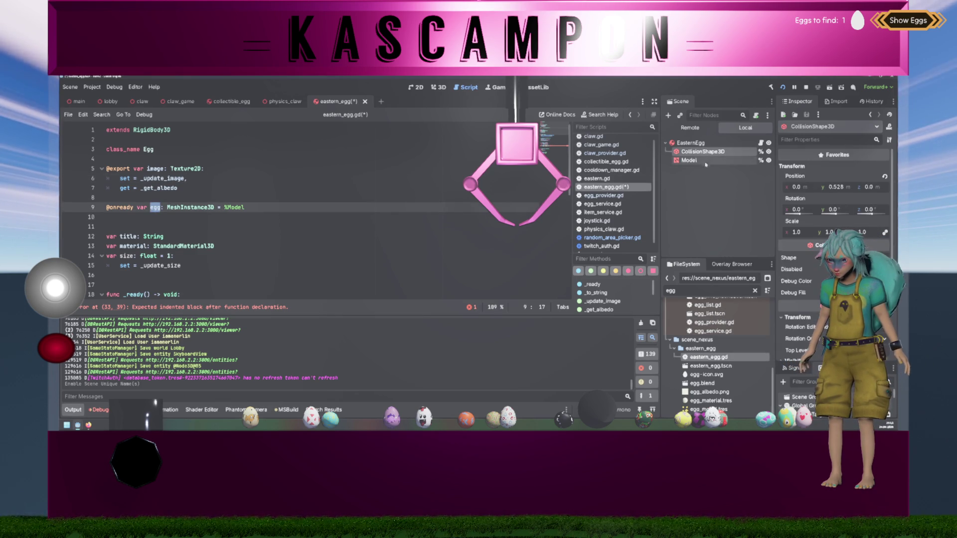
pyautogui.moveTo(407, 229); pyautogui.dragTo(247, 219)
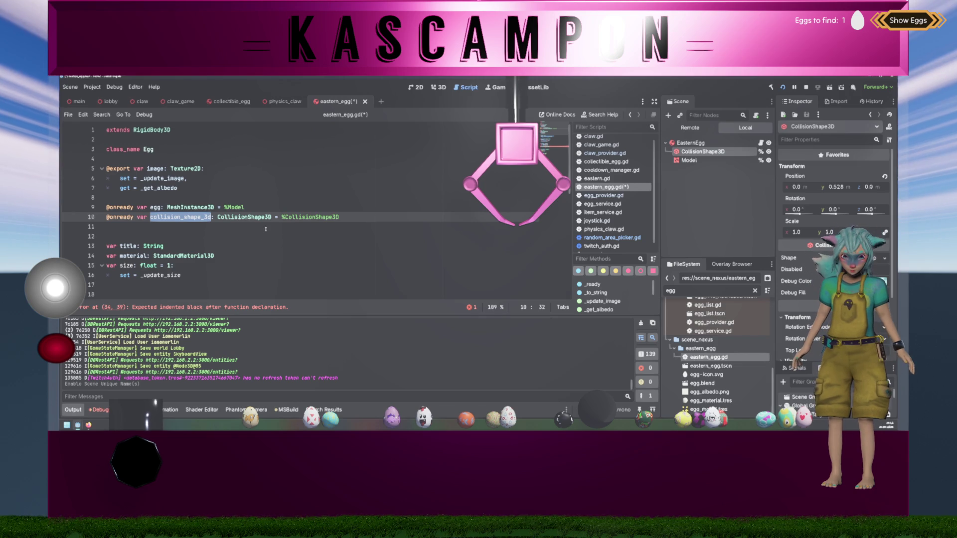
# Start a collision_shape_3d.shape line inside _update_size
pyautogui.scroll(-5, 260, 235)
pyautogui.press('Return')
pyautogui.write('collision_shape_3d')
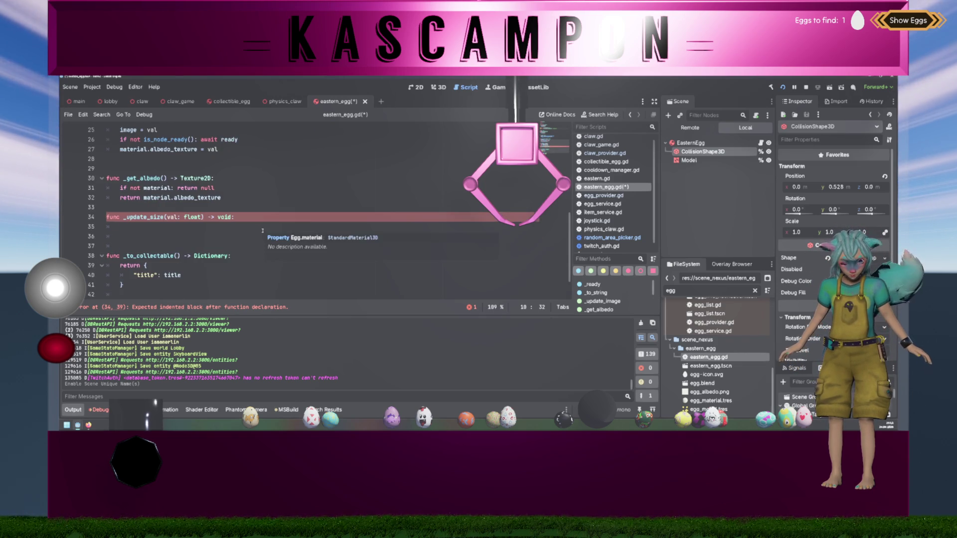
pyautogui.write('.')
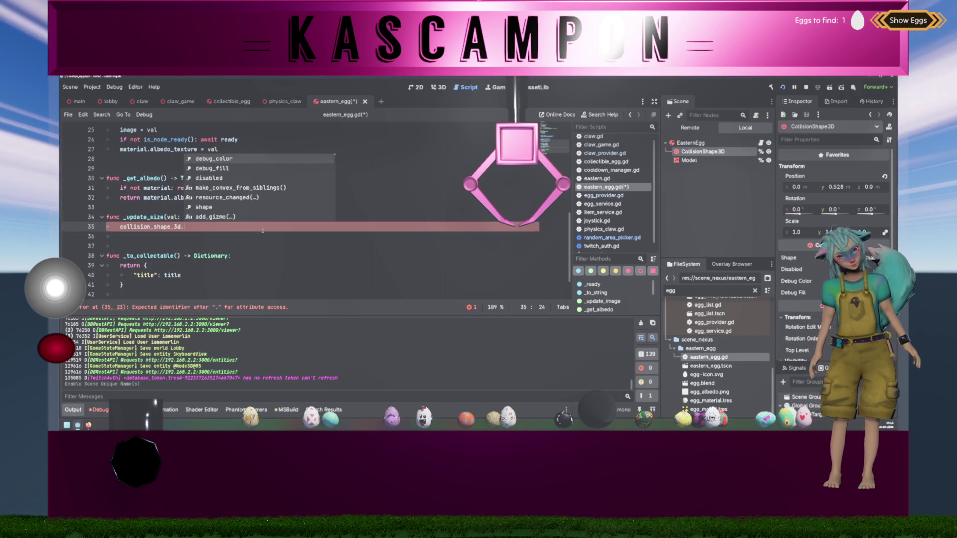
pyautogui.press('Down')
pyautogui.press('Down')
pyautogui.press('Down')
pyautogui.press('Return')
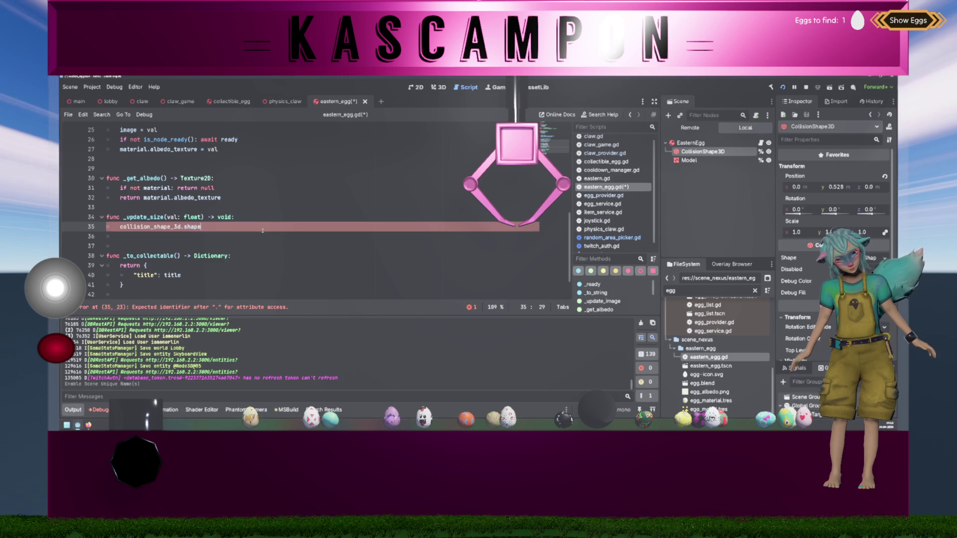
# Change the collision reference's declared type on line 10 to CapsuleShape3D
pyautogui.scroll(8, 263, 230)
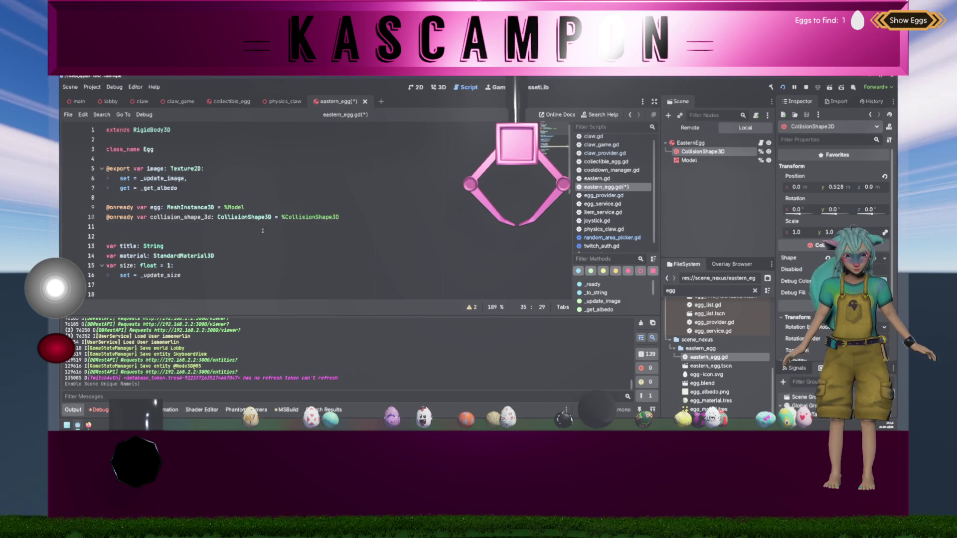
pyautogui.click(346, 218)
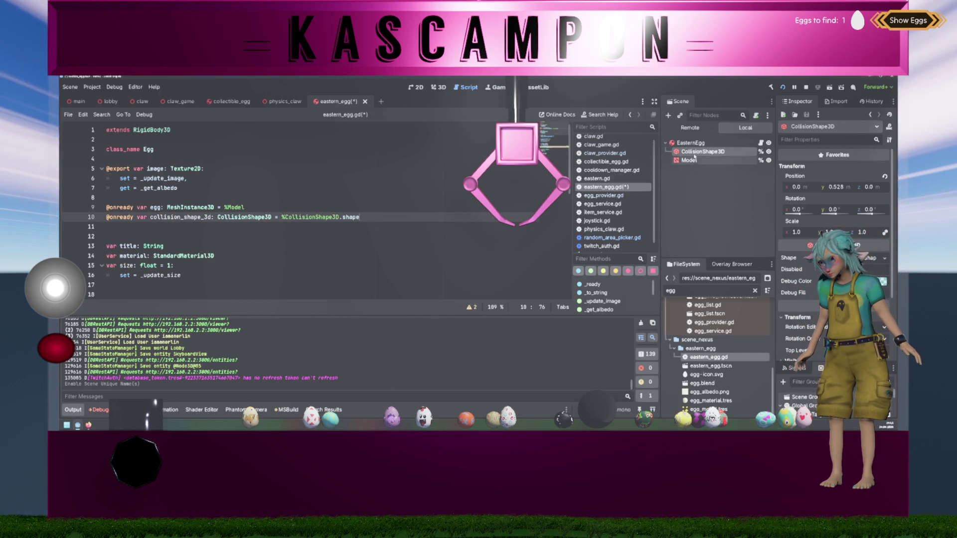
pyautogui.doubleClick(230, 218)
pyautogui.write('Cap')
pyautogui.press('Return')
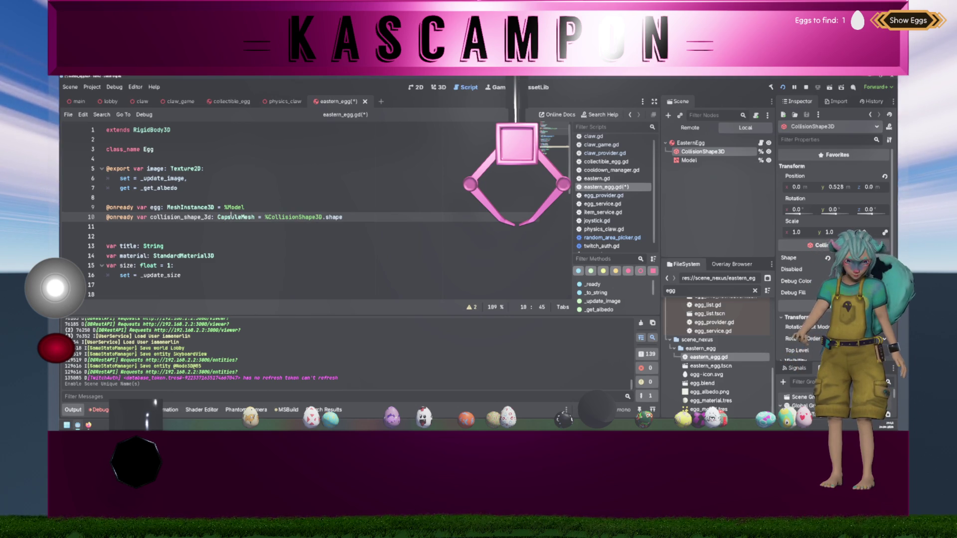
pyautogui.write('ha')
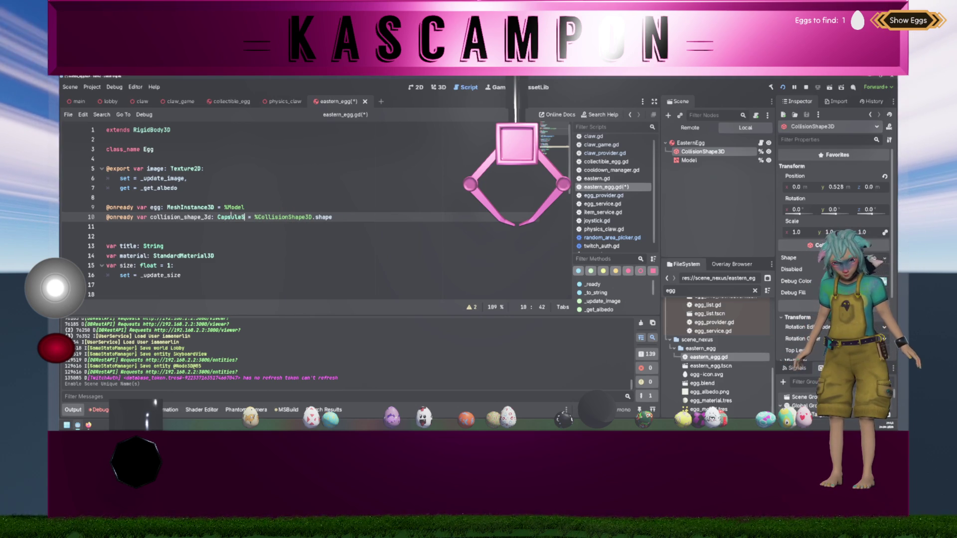
pyautogui.press('Down')
pyautogui.press('Return')
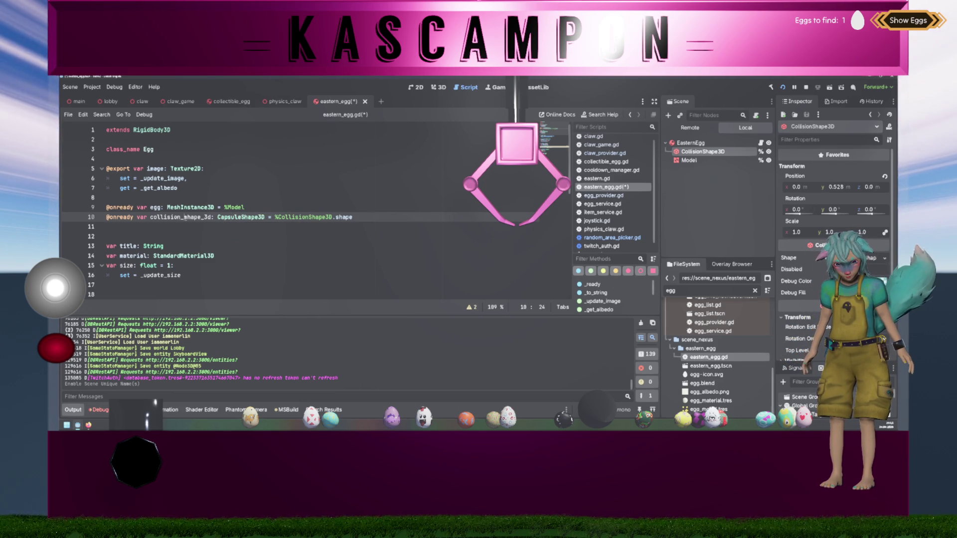
# Rename the collision_shape_3d variable to collision on lines 10 and 35
pyautogui.doubleClick(193, 218)
pyautogui.scroll(-9, 269, 221)
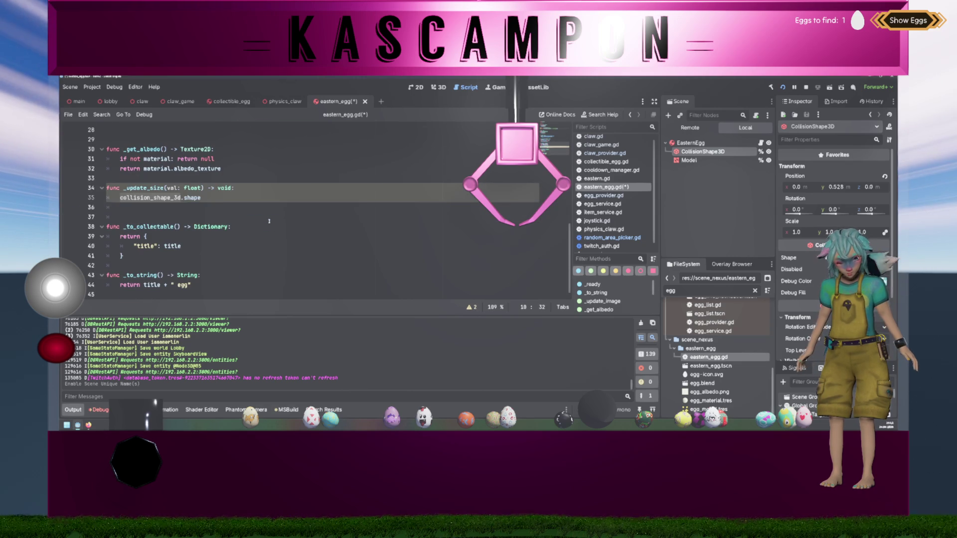
pyautogui.click(218, 197)
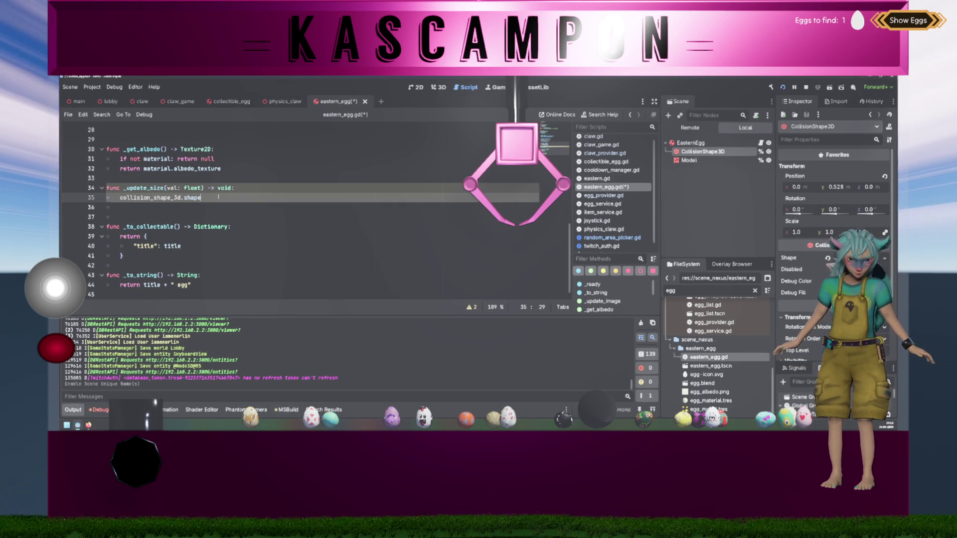
pyautogui.scroll(9, 214, 209)
pyautogui.doubleClick(211, 218)
pyautogui.write('collision')
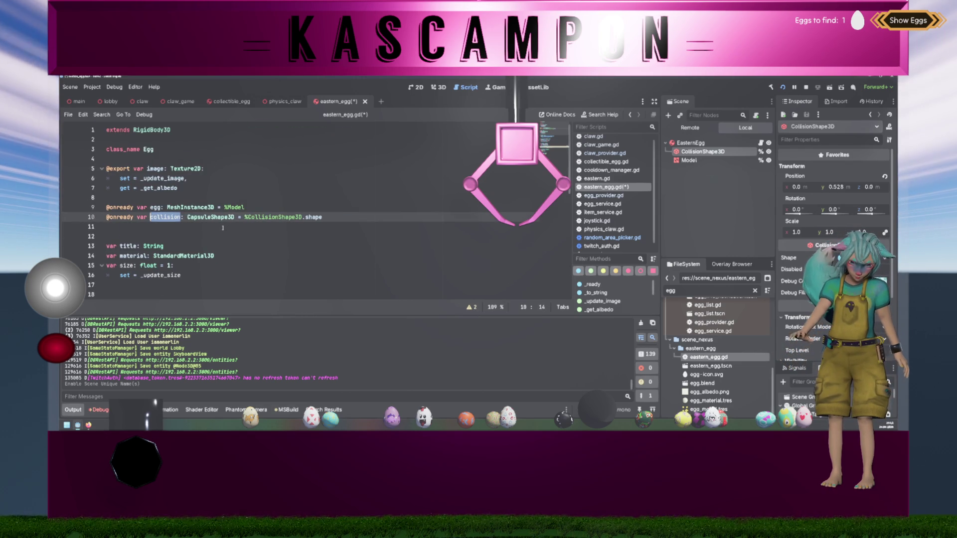
pyautogui.scroll(-9, 222, 228)
pyautogui.doubleClick(150, 198)
pyautogui.write('collision.shape')
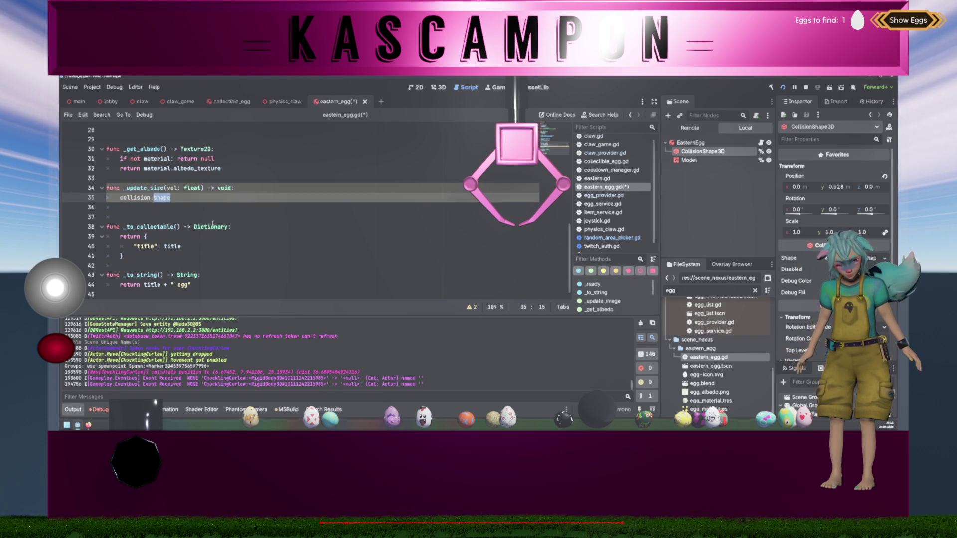
# Complete line 35 as collision.shape.mid_height and open its CapsuleShape3D documentation
pyautogui.press('End')
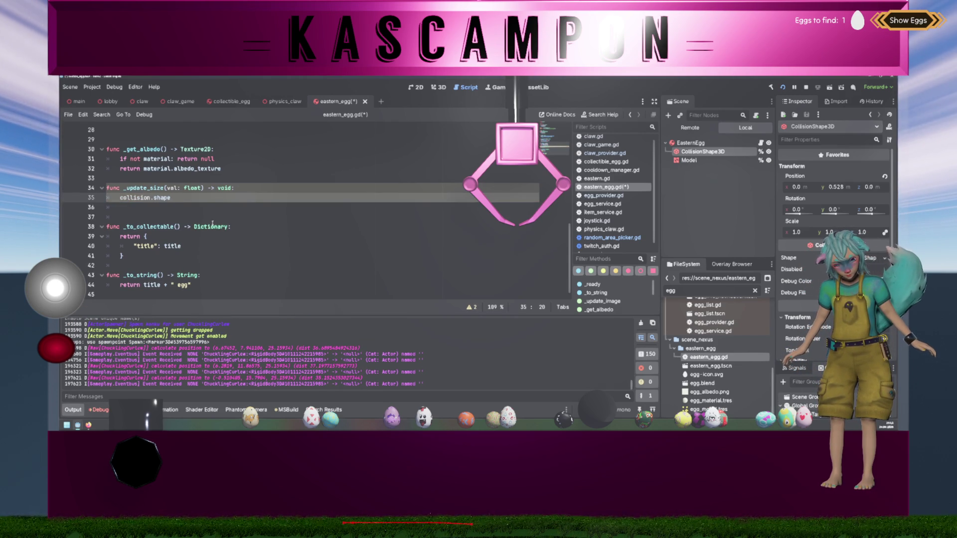
pyautogui.press('BackSpace')
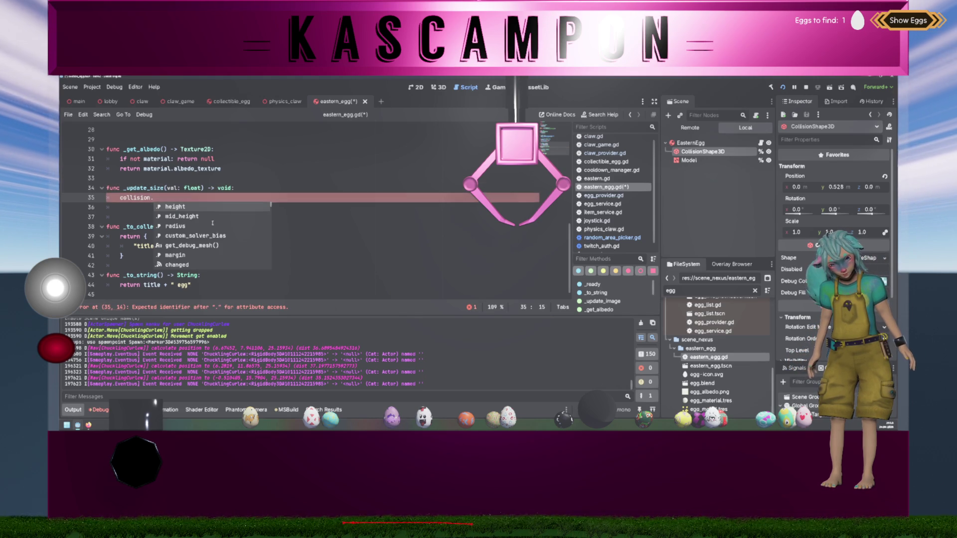
pyautogui.press('Down')
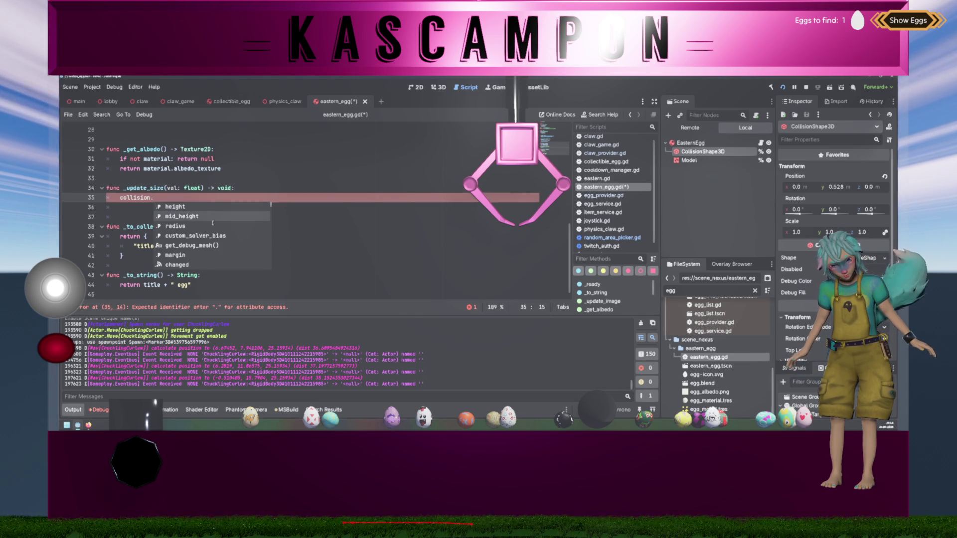
pyautogui.press('Return')
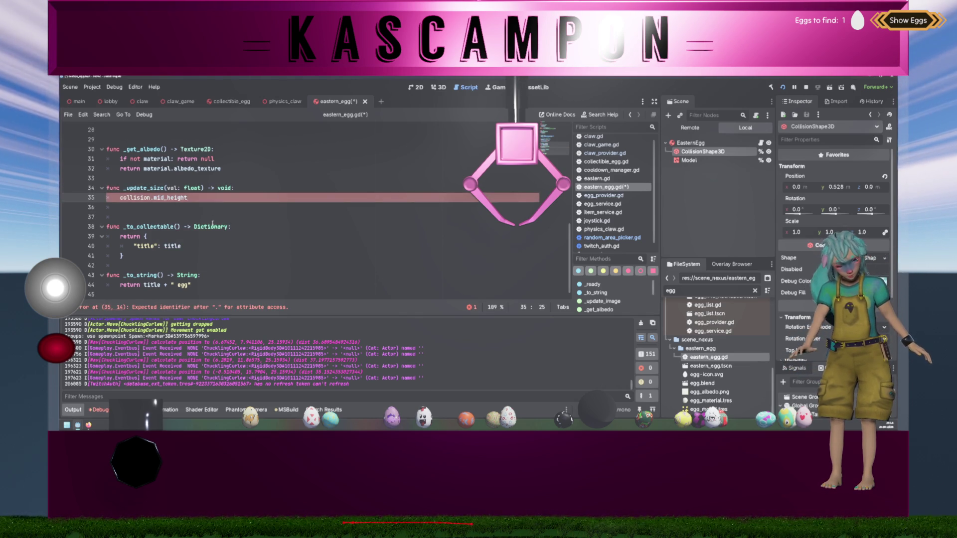
pyautogui.hotkey('alt', 'F1')
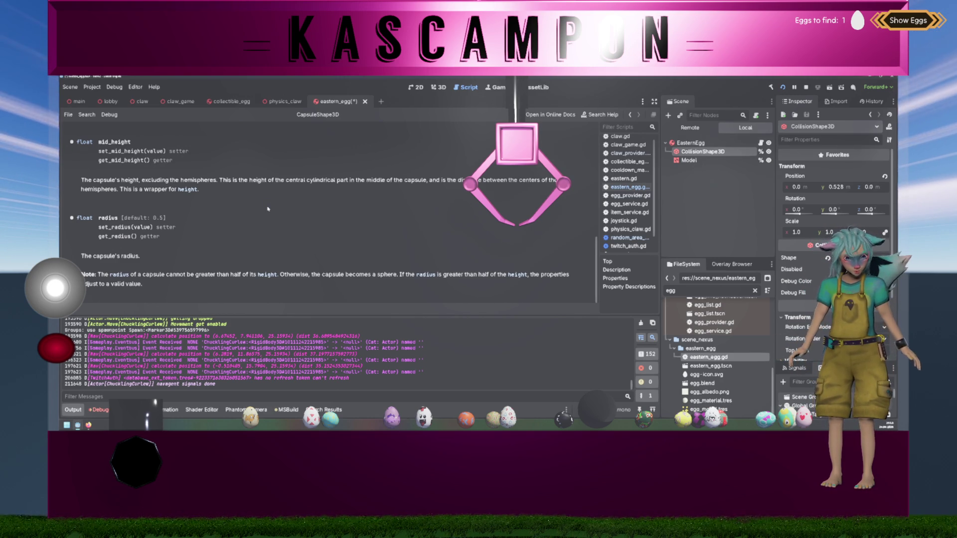
# Return from the help page and change mid_height to height on line 35
pyautogui.scroll(3, 267, 209)
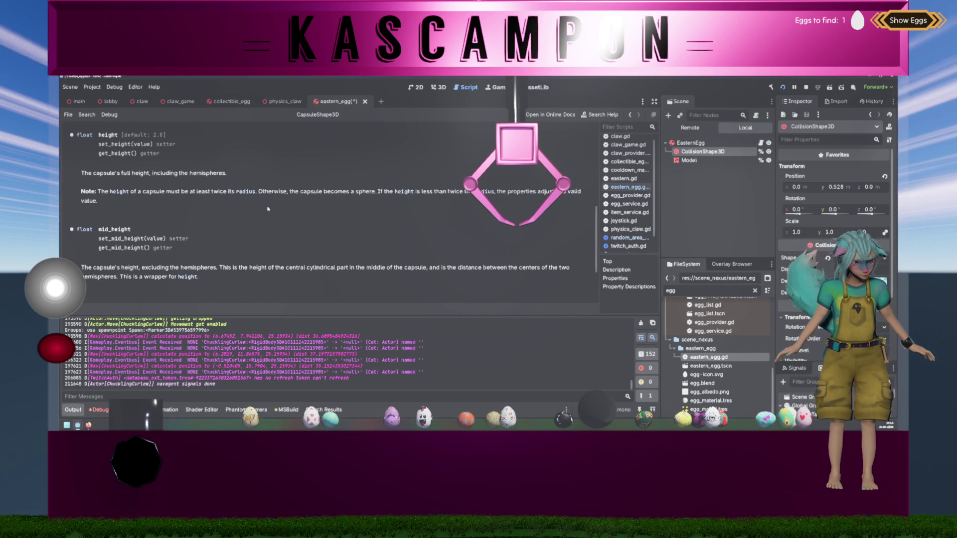
pyautogui.hotkey('alt', 'Left')
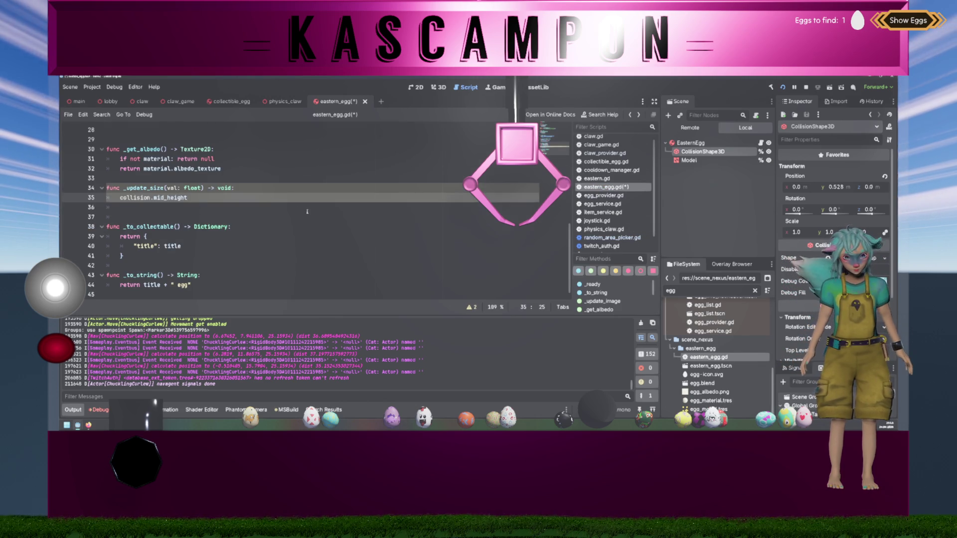
pyautogui.hotkey('ctrl', 'shift', 'Left')
pyautogui.write('height')
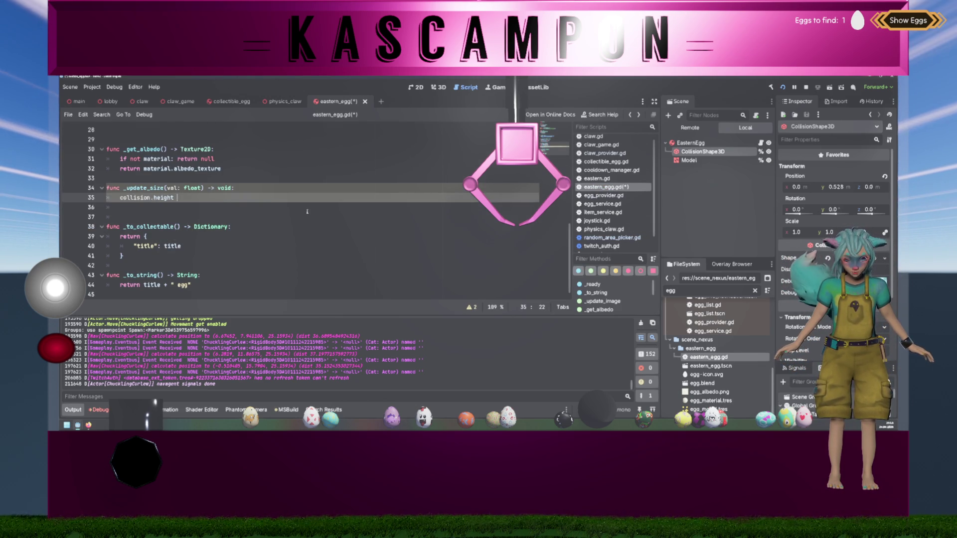
pyautogui.moveTo(307, 211); pyautogui.dragTo(297, 178)
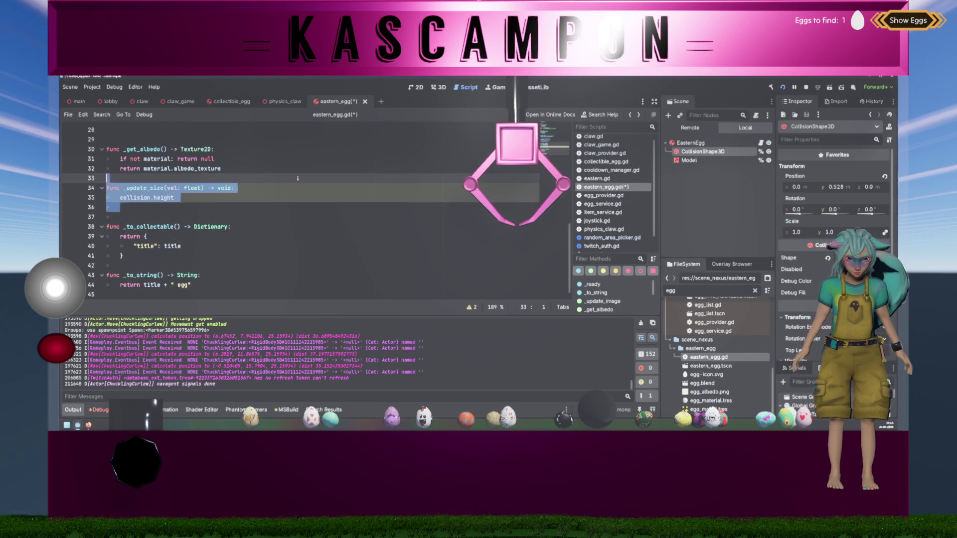
pyautogui.scroll(9, 297, 178)
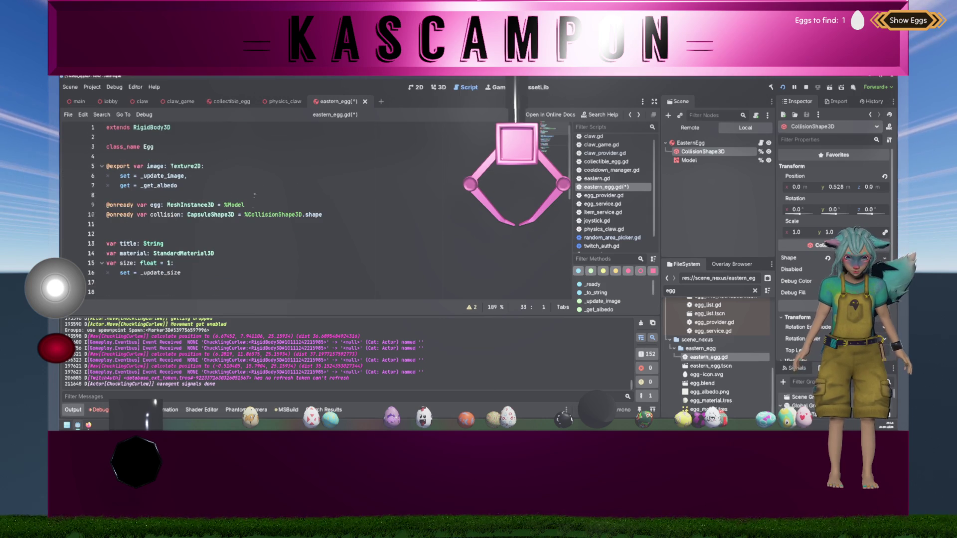
# Remove the _update_size setter from the size declaration
pyautogui.click(261, 263)
pyautogui.hotkey('shift', 'Down')
pyautogui.press('BackSpace')
pyautogui.press('BackSpace')
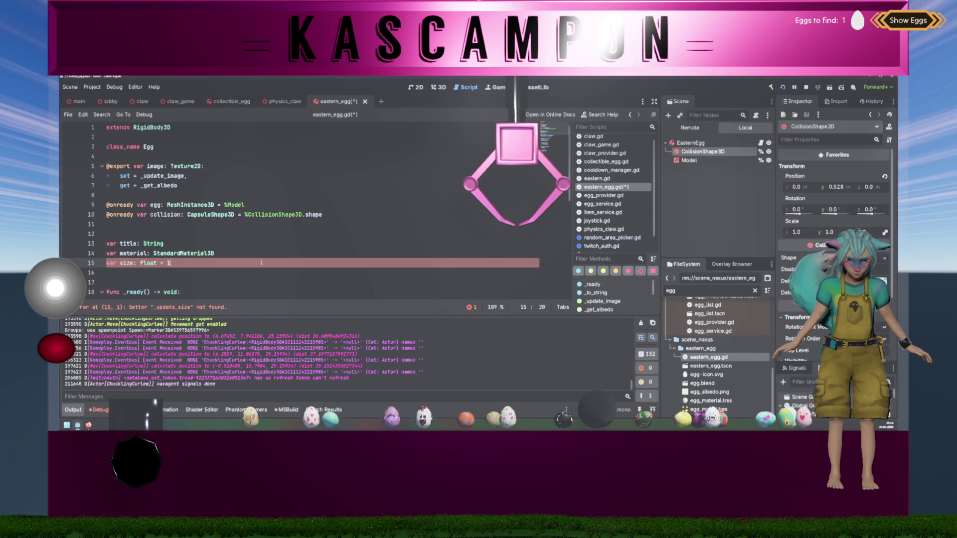
# In _ready, multiply collision height and radius by size
pyautogui.scroll(-3, 279, 244)
pyautogui.click(296, 227)
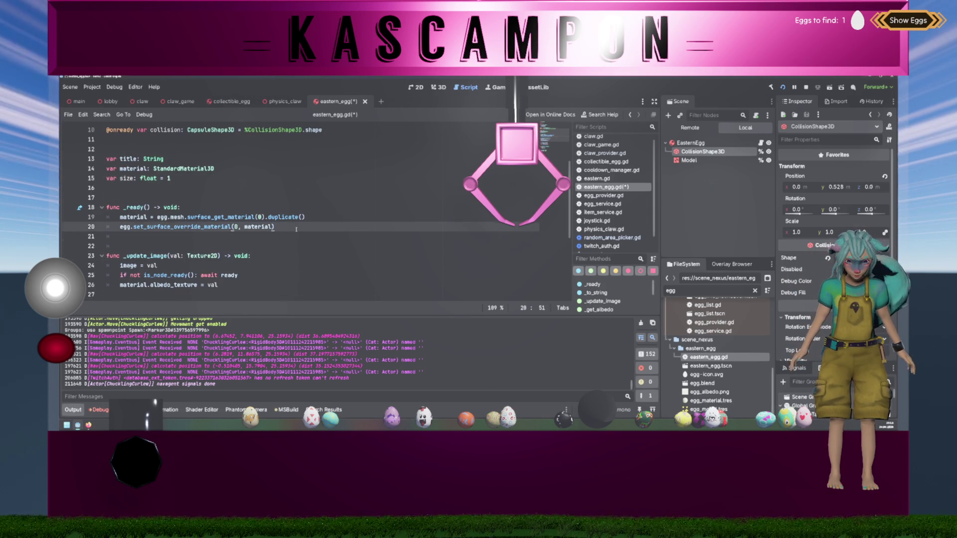
pyautogui.press('Return')
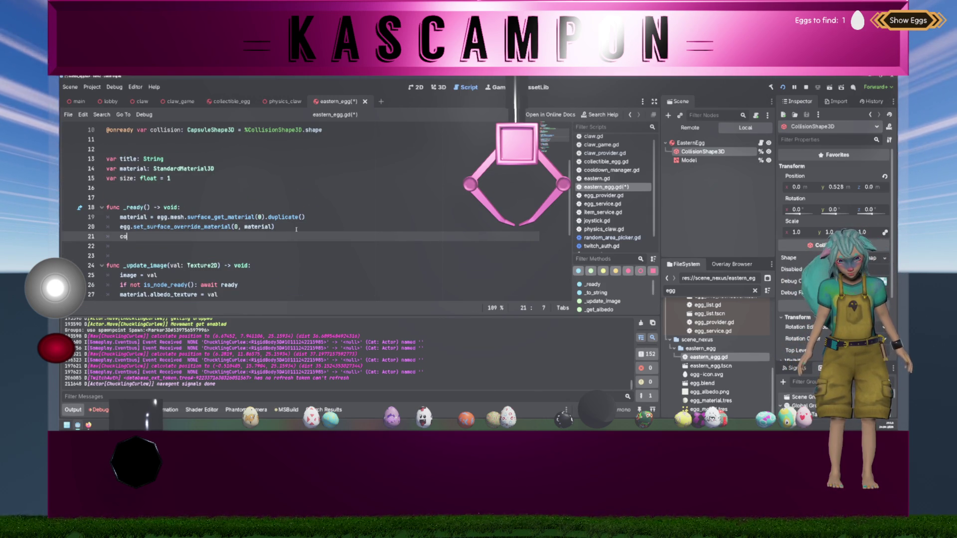
pyautogui.write('height =')
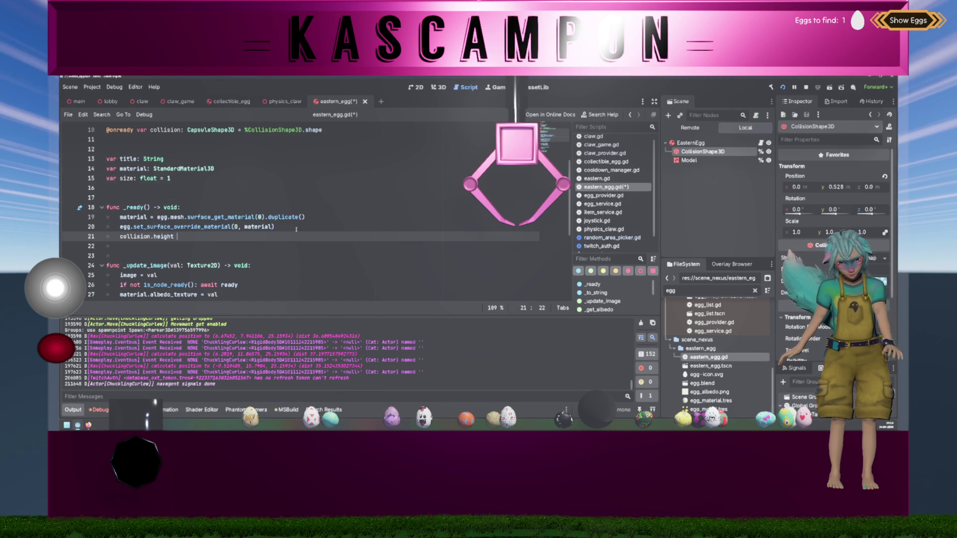
pyautogui.press('BackSpace')
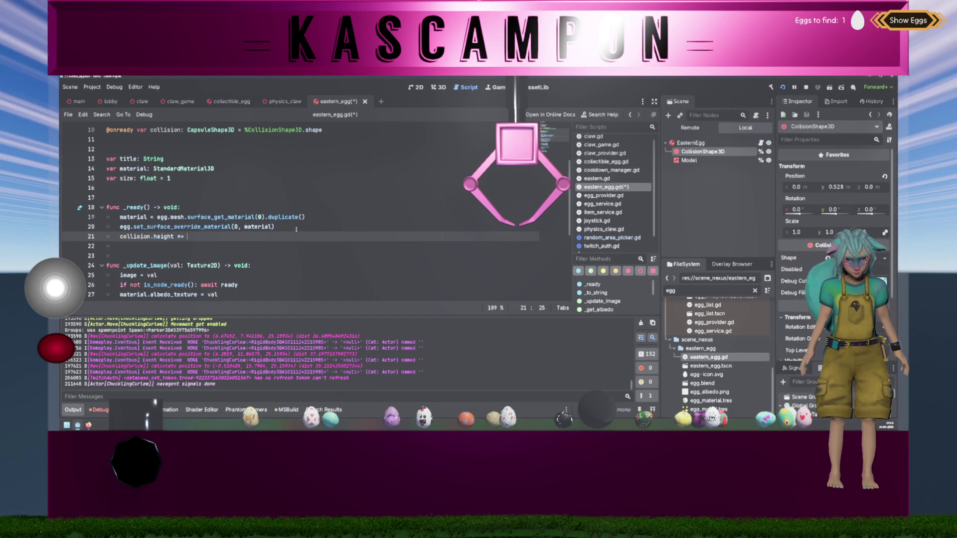
pyautogui.write('*= s')
pyautogui.press('Return')
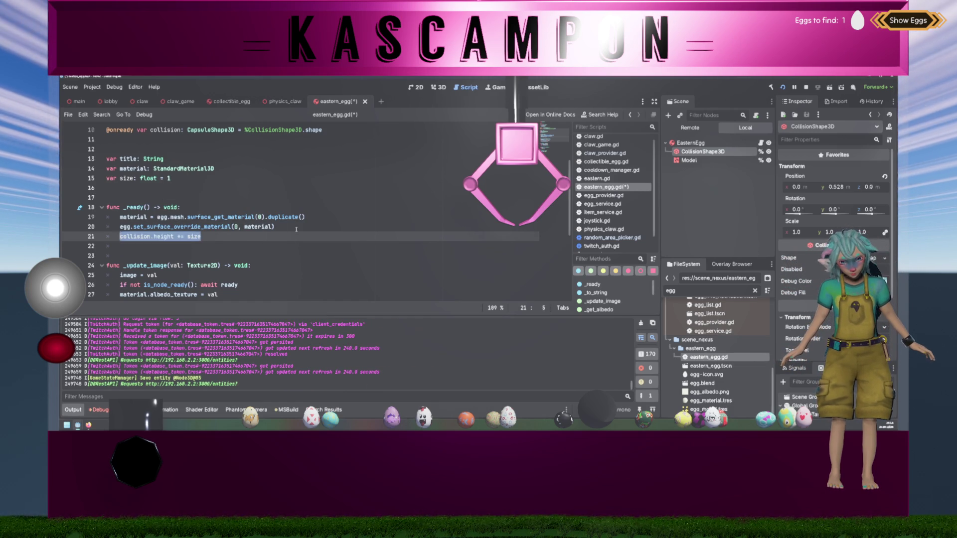
pyautogui.hotkey('ctrl', 'shift', 'd')
pyautogui.hotkey('ctrl', 'Left')
pyautogui.hotkey('ctrl', 'Left')
pyautogui.write('radius')
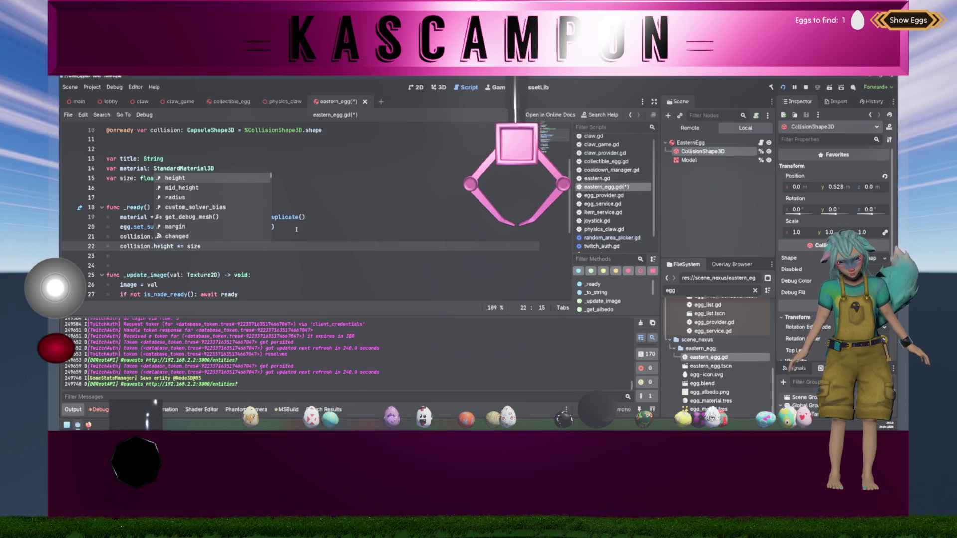
pyautogui.hotkey('ctrl', 'Delete')
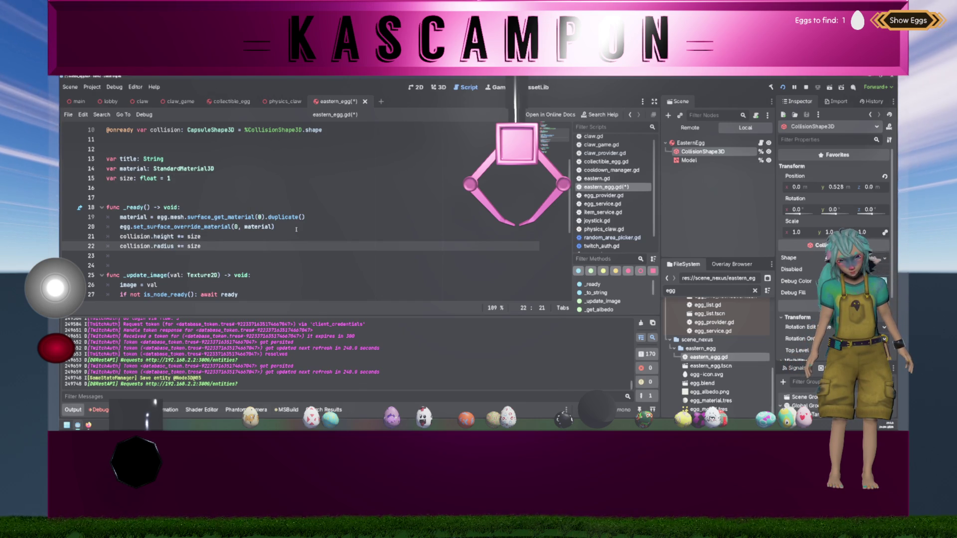
pyautogui.press('End')
pyautogui.press('Return')
# Set egg.scale to Vector3(size, size, size) in _ready
pyautogui.scroll(1, 296, 230)
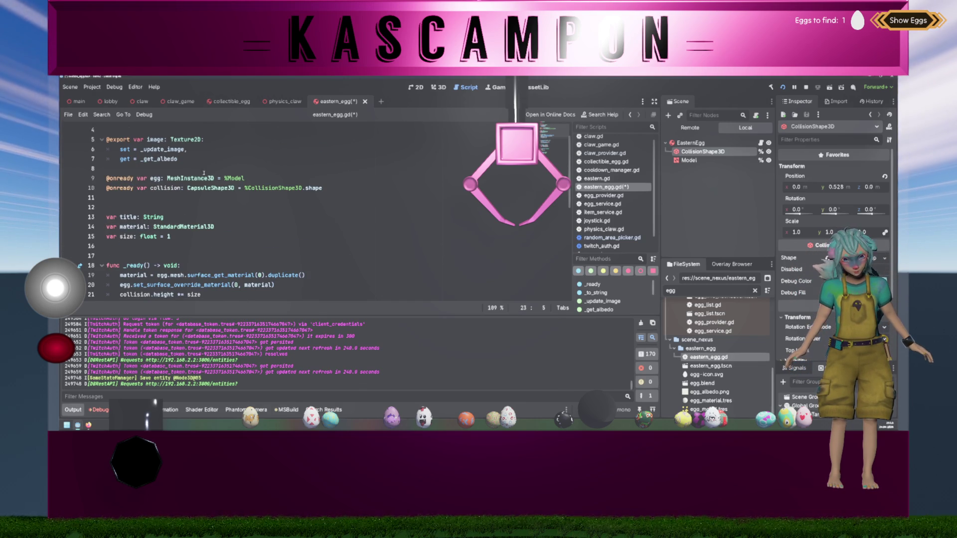
pyautogui.doubleClick(155, 149)
pyautogui.scroll(-1, 194, 210)
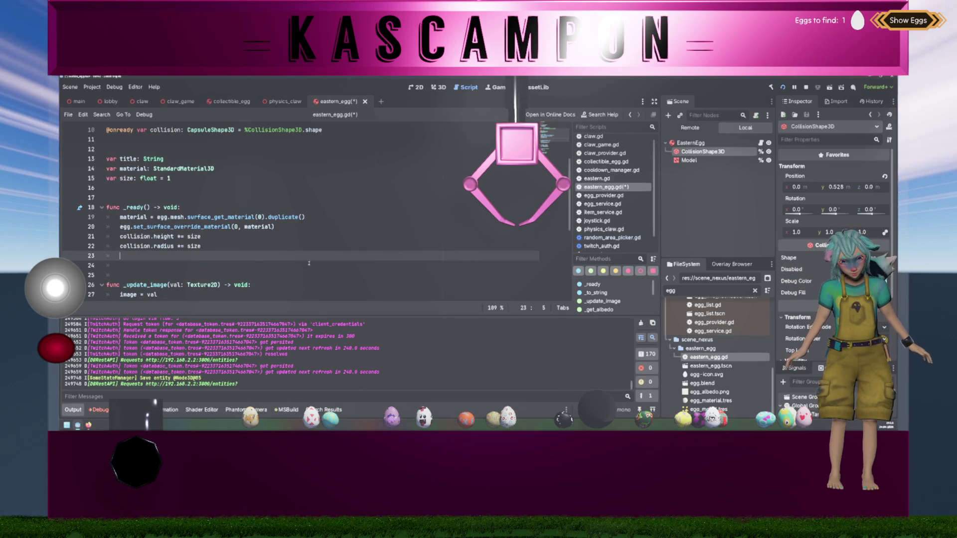
pyautogui.click(199, 256)
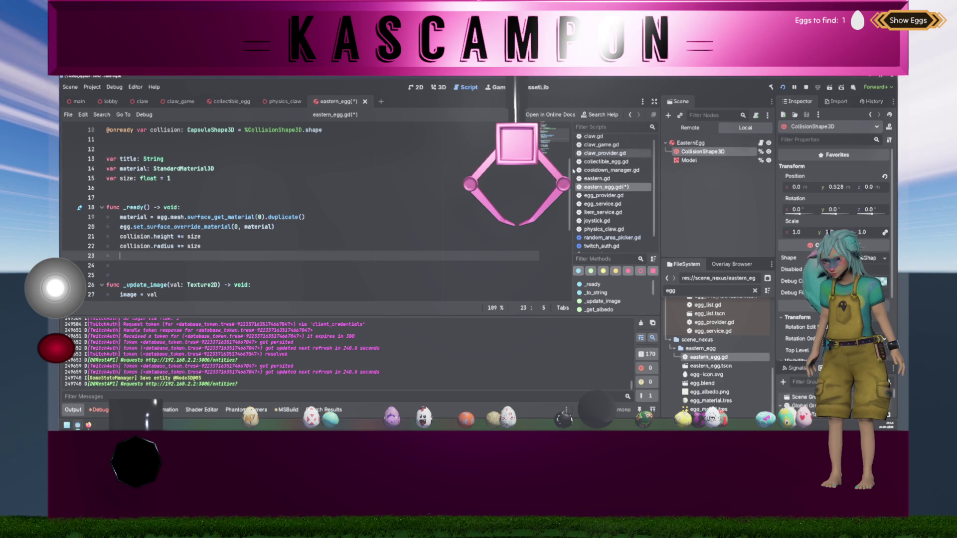
pyautogui.click(734, 162)
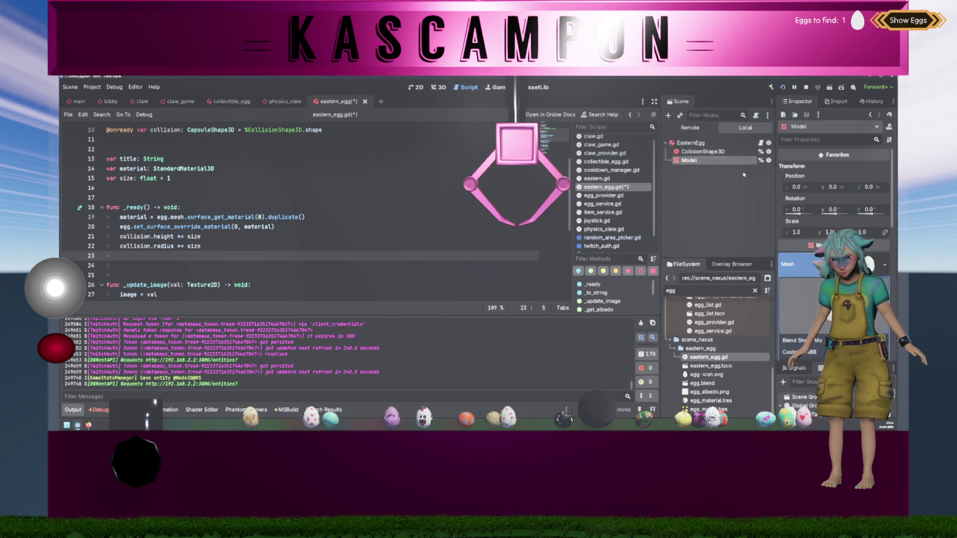
pyautogui.scroll(-5, 828, 225)
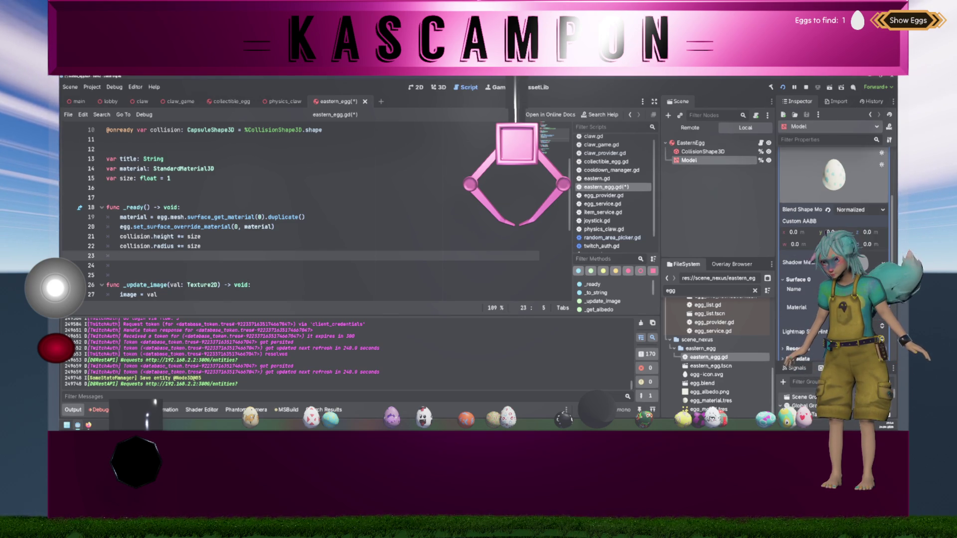
pyautogui.click(254, 261)
pyautogui.write('egg.sca')
pyautogui.press('Return')
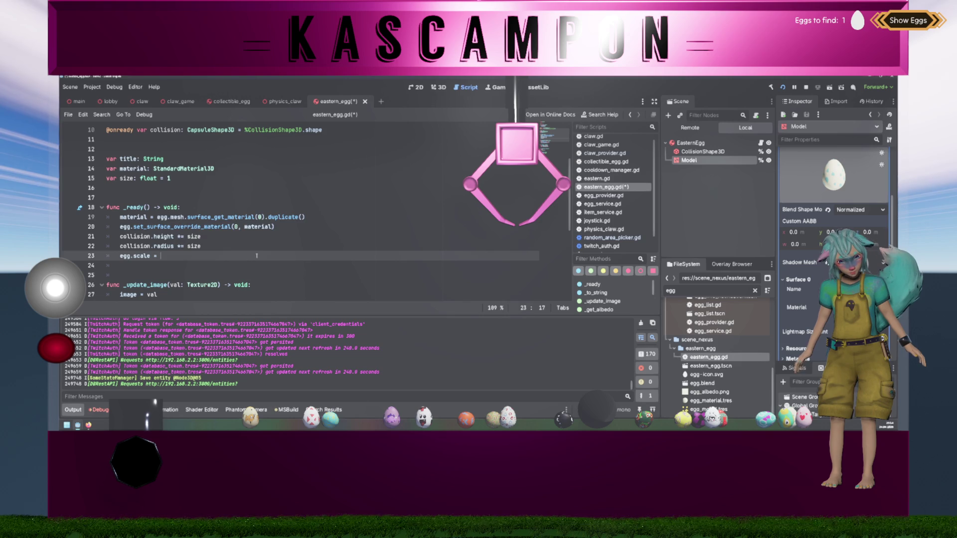
pyautogui.write('Vector3(size')
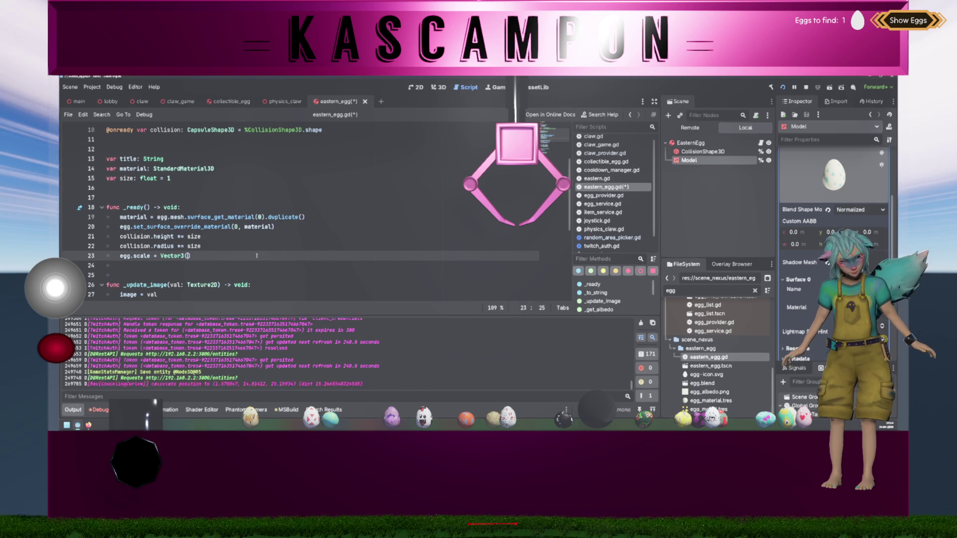
pyautogui.write(', size, ')
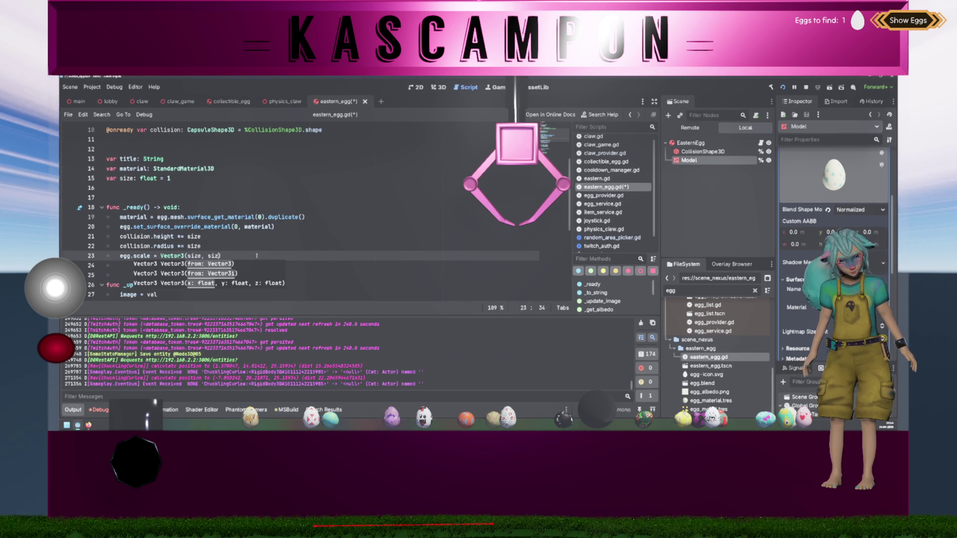
pyautogui.write('size')
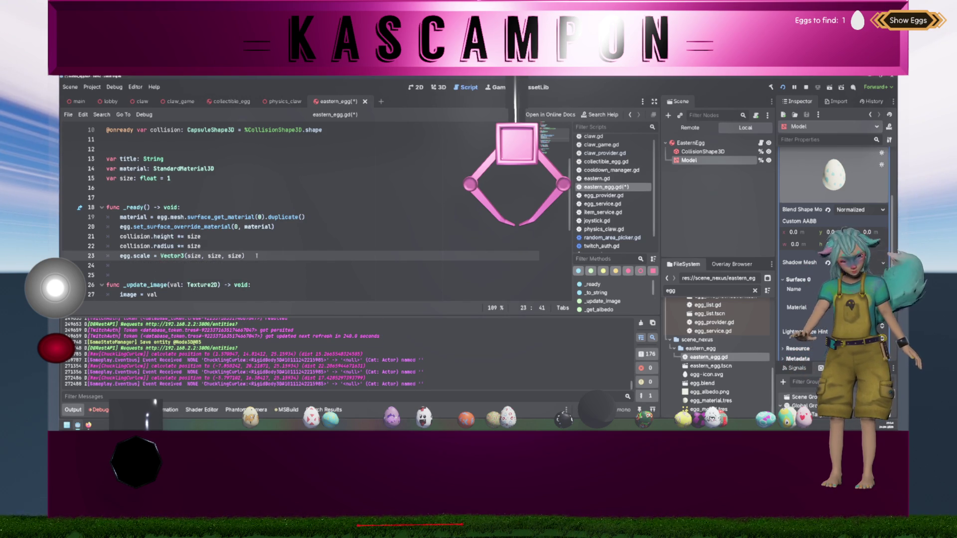
pyautogui.scroll(2, 257, 255)
pyautogui.doubleClick(126, 207)
# Rename the size variable and all its uses in _ready to scale
pyautogui.write('scal')
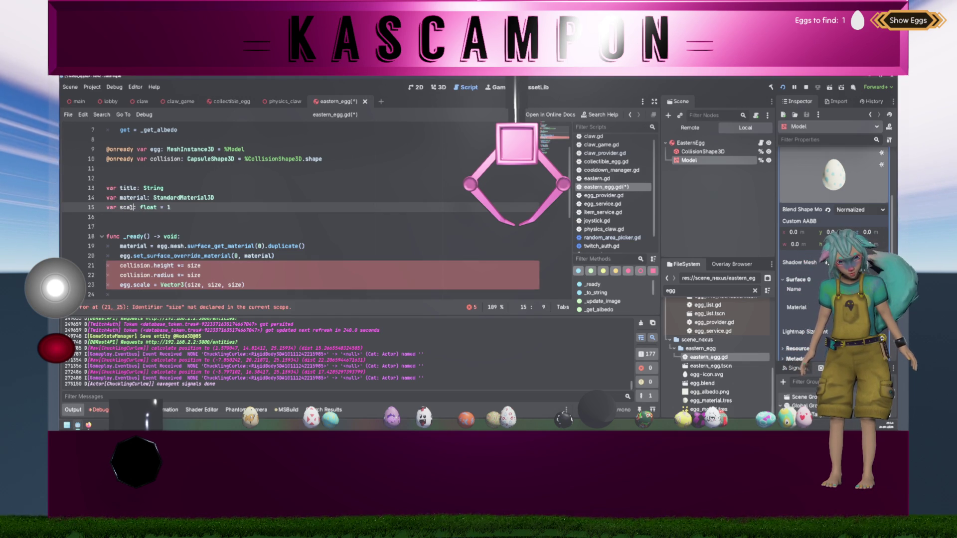
pyautogui.write('e')
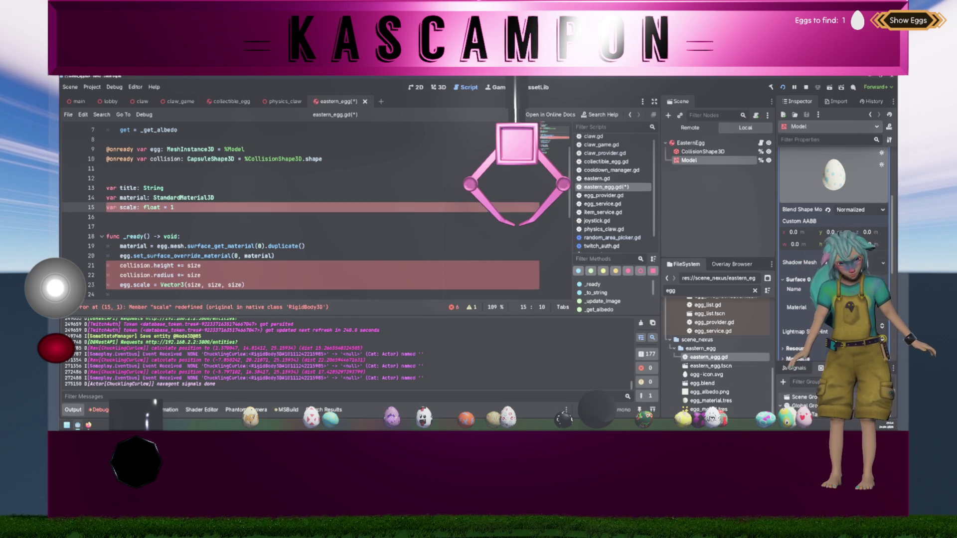
pyautogui.doubleClick(129, 207)
pyautogui.doubleClick(196, 285)
pyautogui.write('scale')
pyautogui.doubleClick(220, 284)
pyautogui.write('scale')
pyautogui.doubleClick(243, 284)
pyautogui.write('scale')
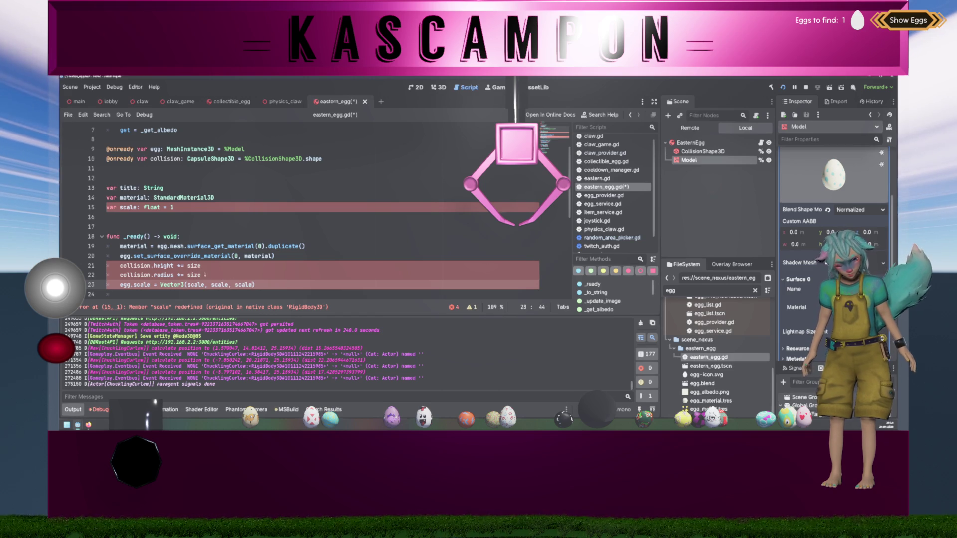
pyautogui.doubleClick(194, 265)
pyautogui.write('scale')
pyautogui.doubleClick(194, 275)
pyautogui.write('scale')
pyautogui.click(302, 236)
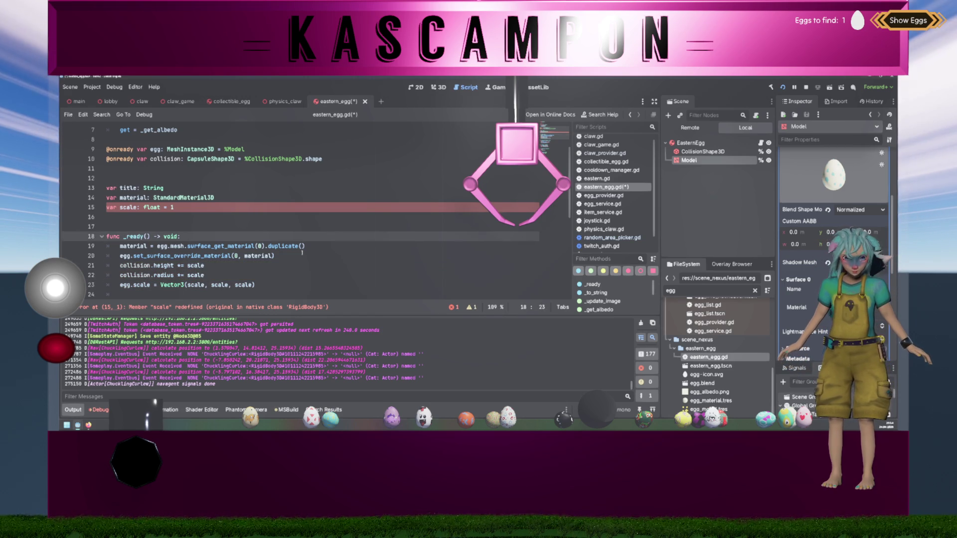
# Undo the rename back to size and save eastern_egg.gd
pyautogui.hotkey('ctrl', 'z')
pyautogui.hotkey('ctrl', 'z')
pyautogui.hotkey('ctrl', 'z')
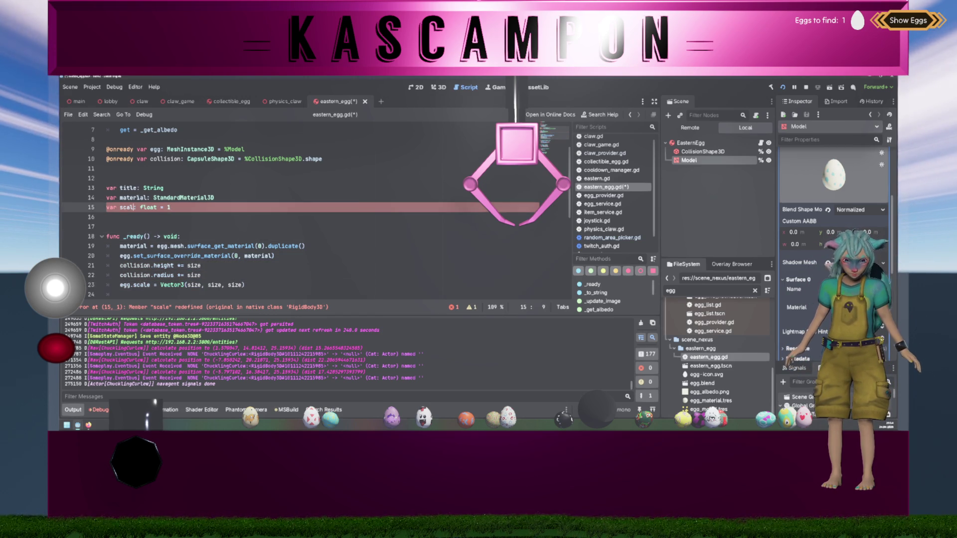
pyautogui.hotkey('ctrl', 'z')
pyautogui.hotkey('ctrl', 'z')
pyautogui.hotkey('ctrl', 'z')
pyautogui.hotkey('ctrl', 'z')
pyautogui.hotkey('ctrl', 'z')
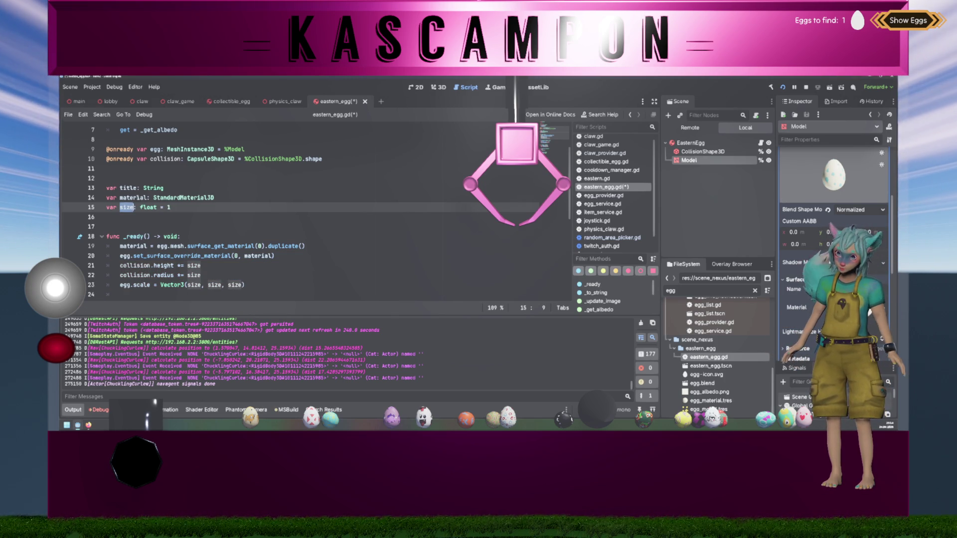
pyautogui.click(216, 224)
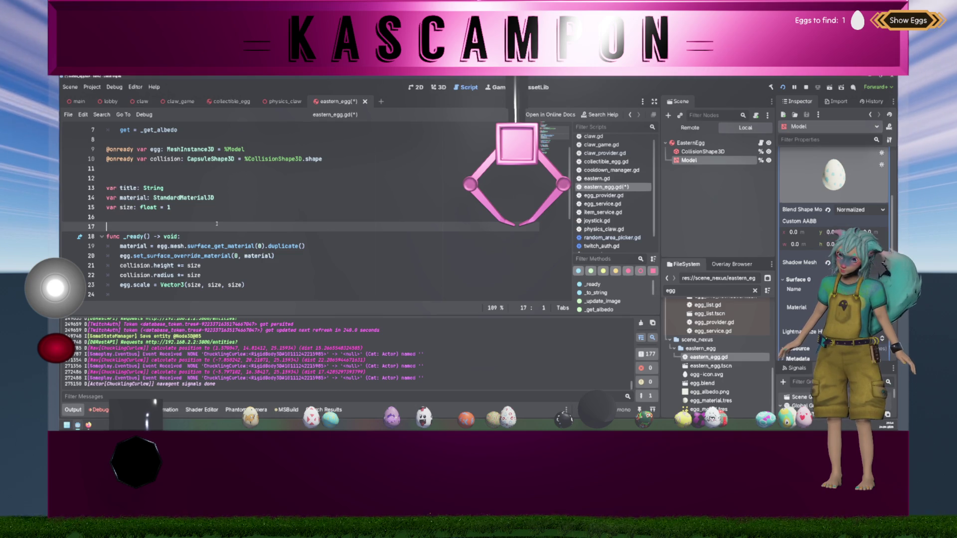
pyautogui.scroll(-1, 217, 224)
pyautogui.click(226, 218)
pyautogui.hotkey('ctrl', 's')
pyautogui.press('Up')
pyautogui.press('Up')
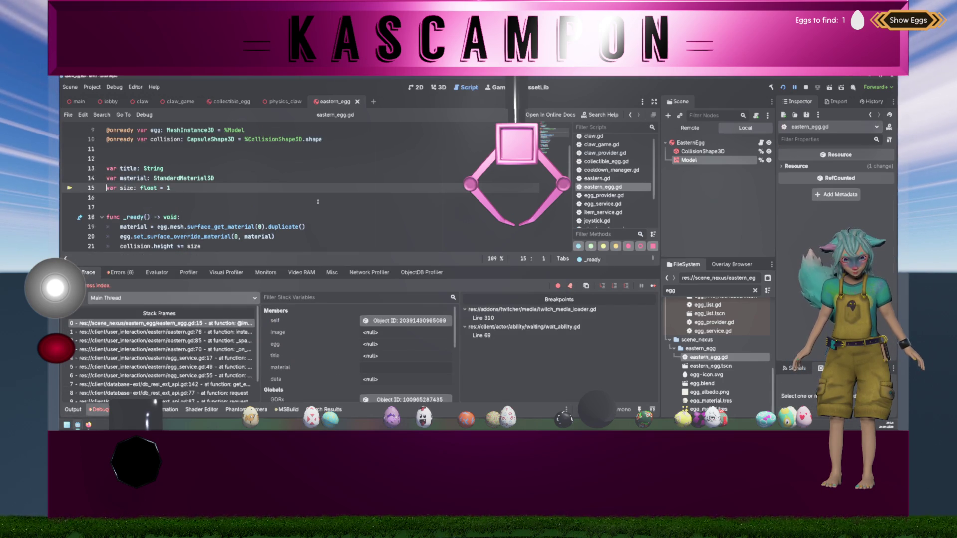
# Stop the running game and highlight the size variable's uses in eastern_egg.gd
pyautogui.press('End')
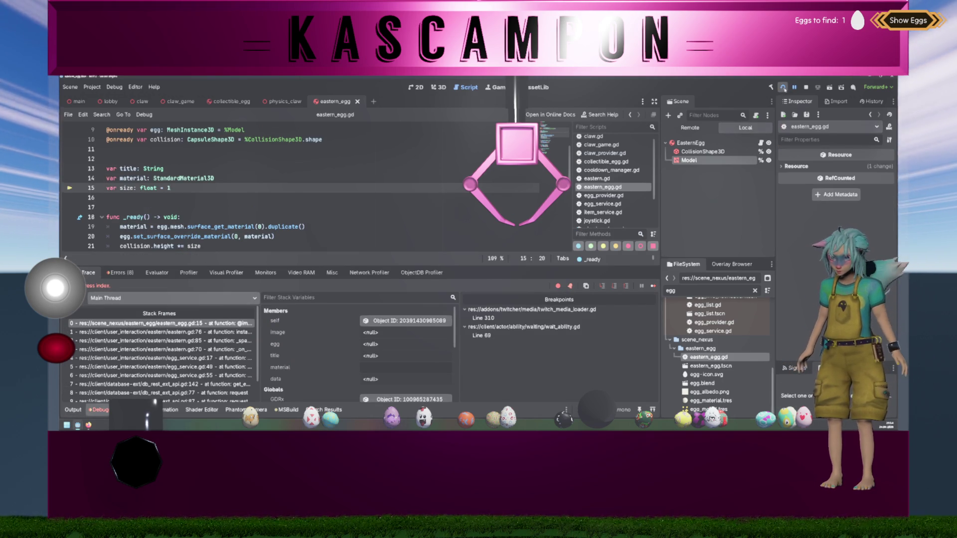
pyautogui.press('F5')
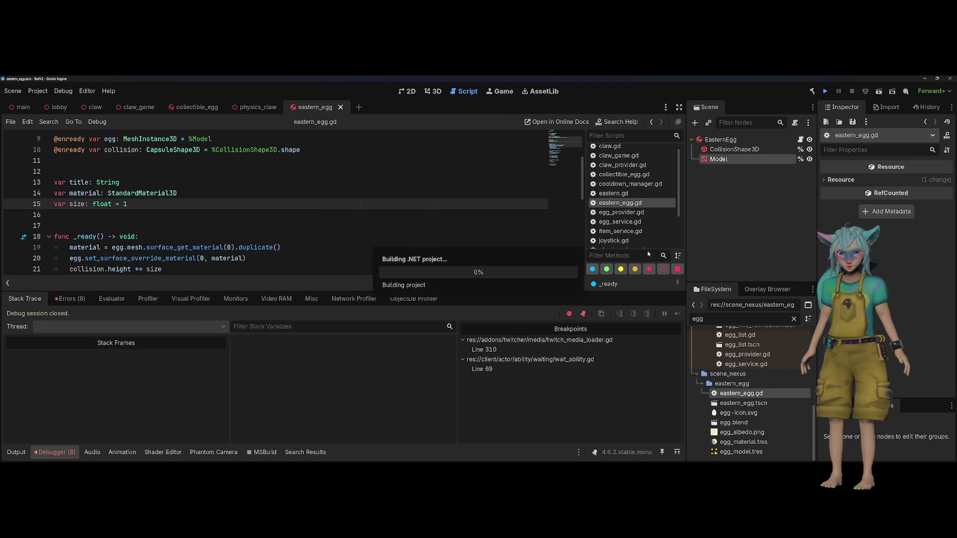
pyautogui.click(852, 92)
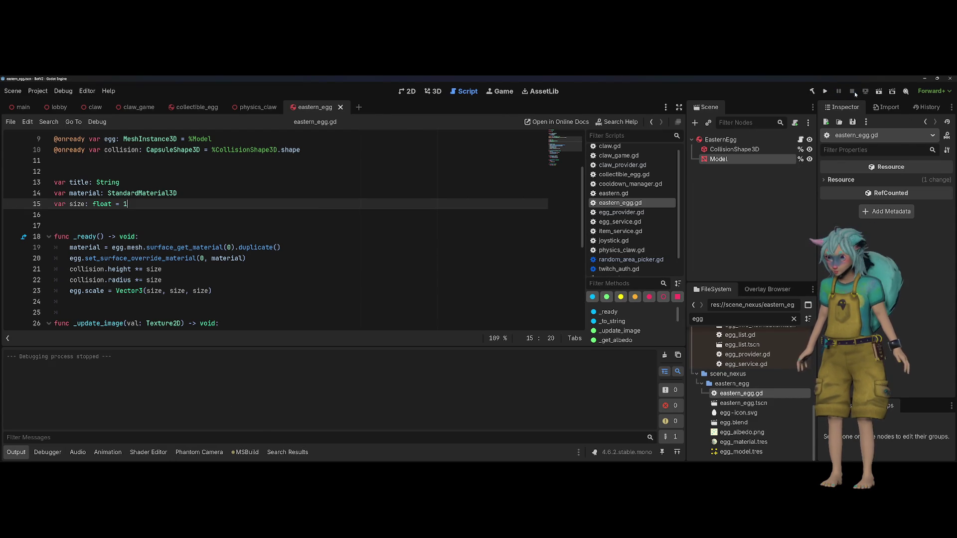
pyautogui.click(349, 241)
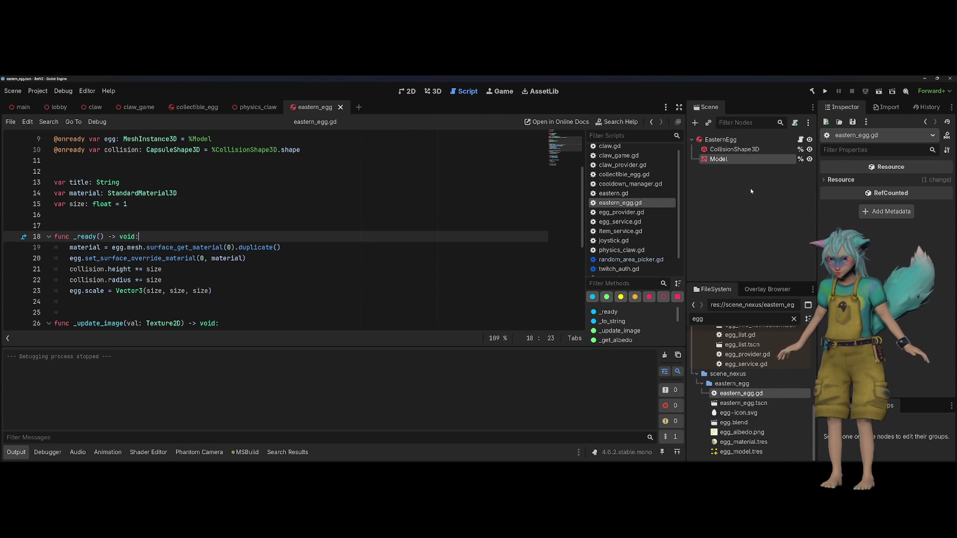
pyautogui.click(270, 198)
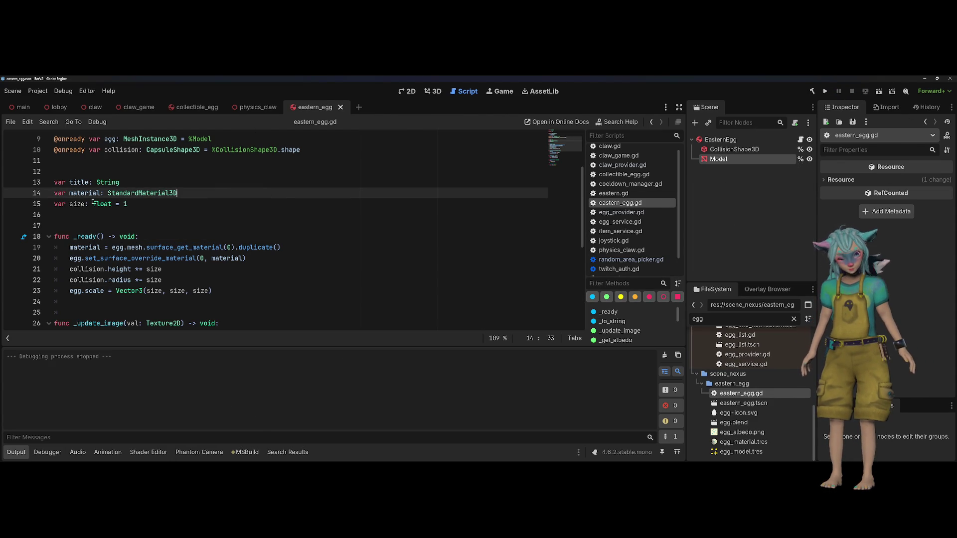
pyautogui.doubleClick(78, 204)
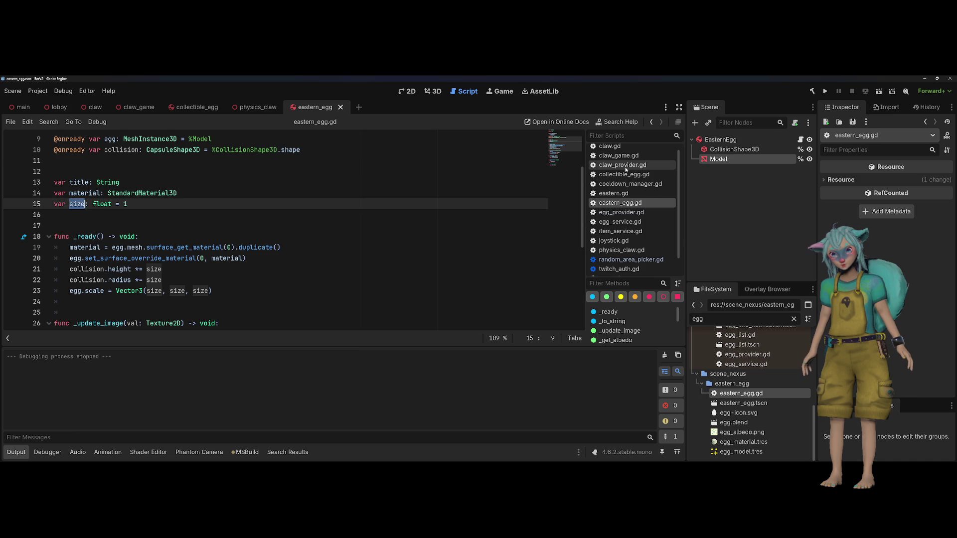
# Add egg.size = 2.5 after the instantiate line in egg_provider.gd, save, and run the game
pyautogui.click(651, 212)
pyautogui.click(298, 255)
pyautogui.press('Return')
pyautogui.write('egg.size = ')
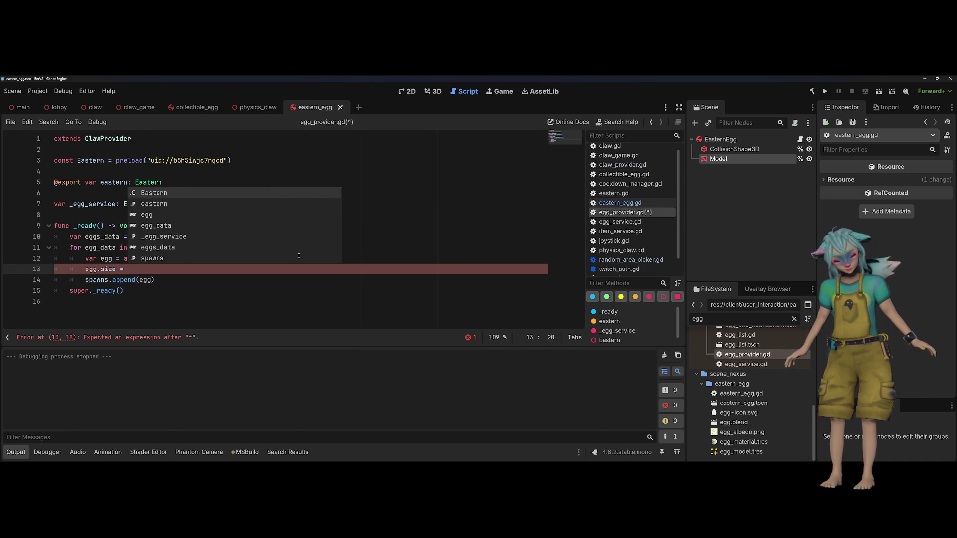
pyautogui.write('2.5')
pyautogui.hotkey('ctrl', 's')
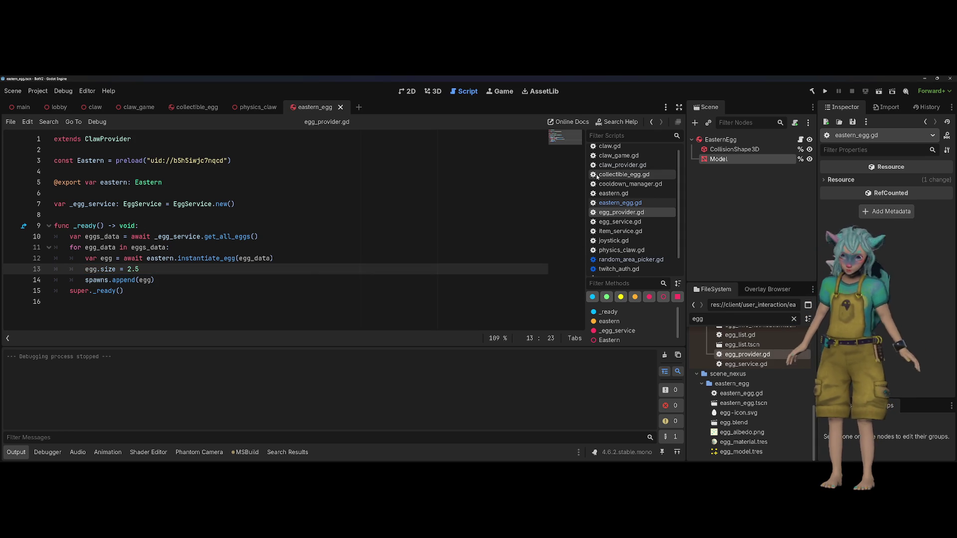
pyautogui.click(824, 91)
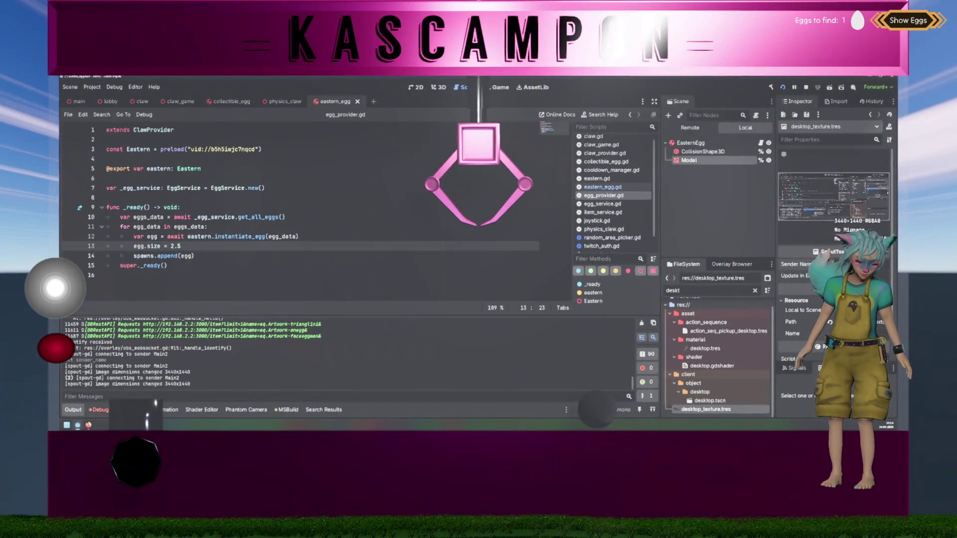
# Check the debugger's errors and warnings, then review the spawn loop lines in egg_provider.gd
pyautogui.click(99, 410)
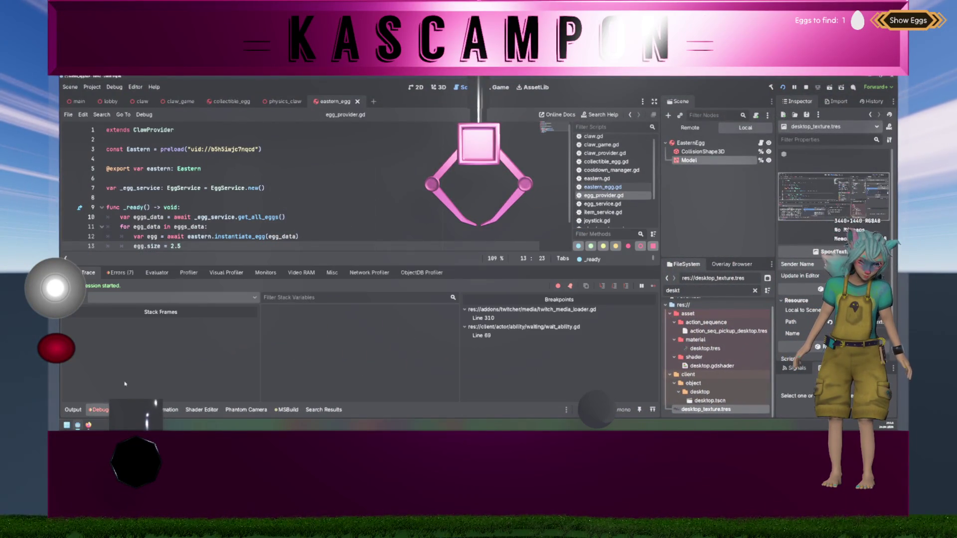
pyautogui.click(120, 273)
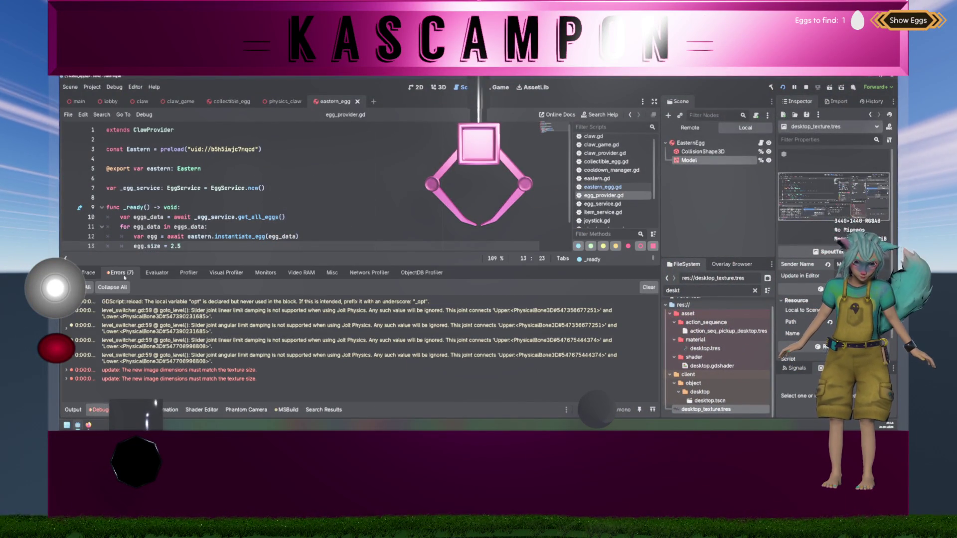
pyautogui.click(73, 410)
pyautogui.scroll(10, 218, 348)
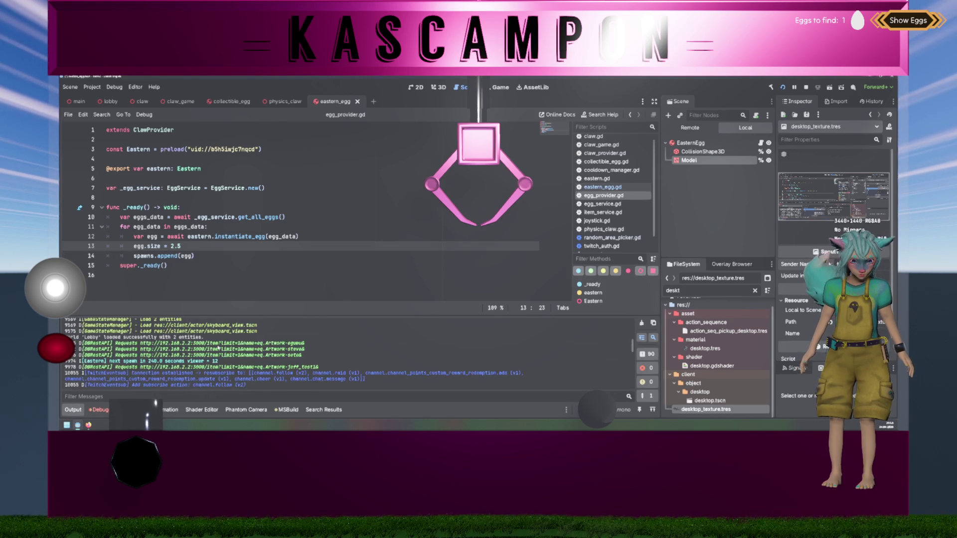
pyautogui.click(220, 217)
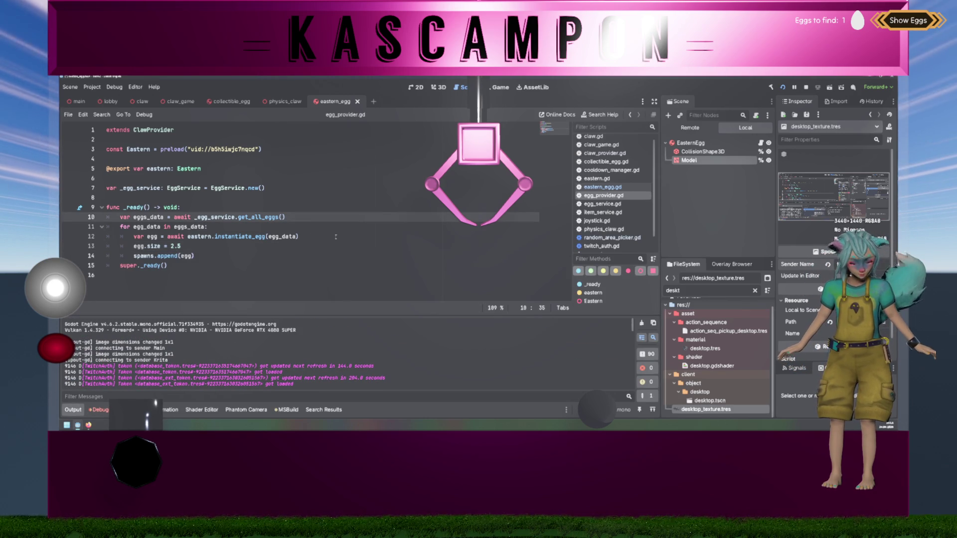
pyautogui.click(240, 265)
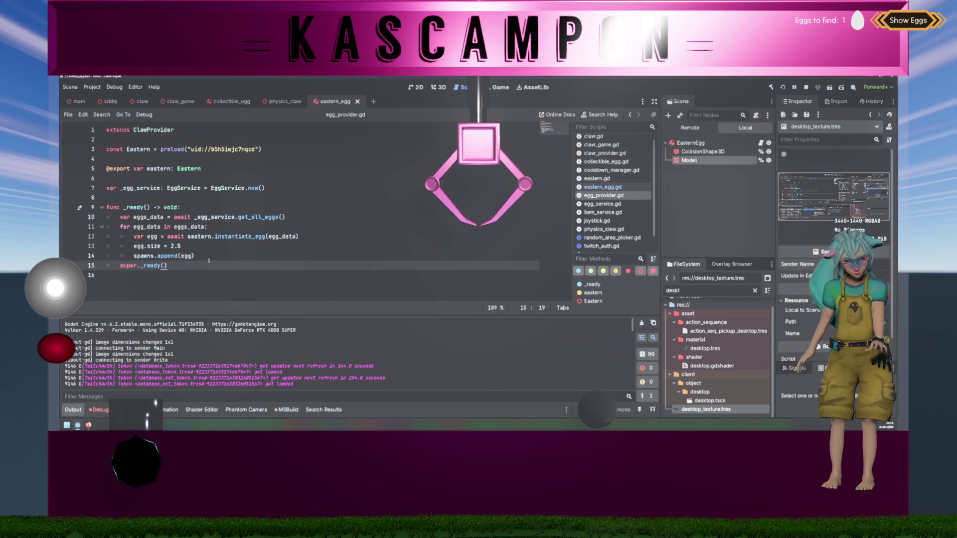
pyautogui.click(149, 245)
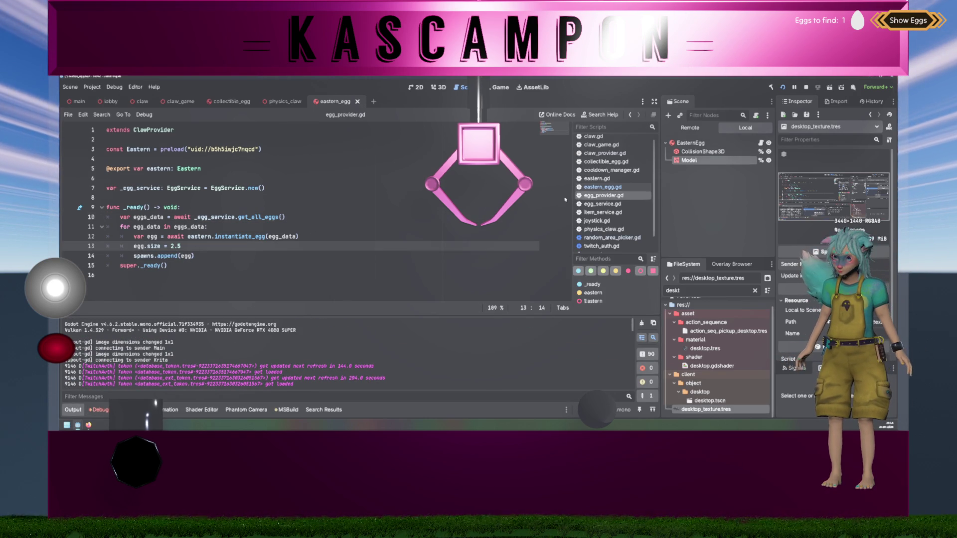
pyautogui.click(158, 237)
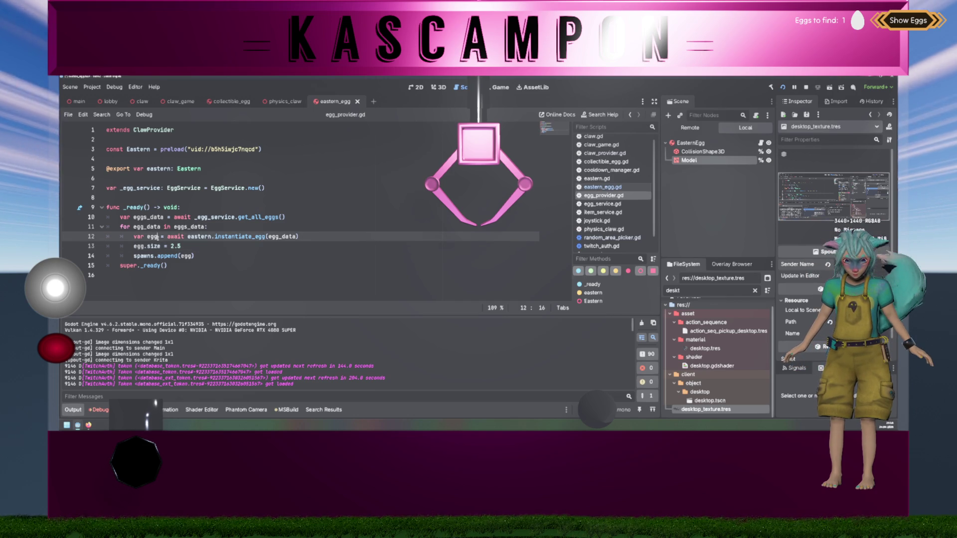
# Start typing a Collectible type annotation on the spawned egg variable in egg_provider.gd
pyautogui.write(': Collec')
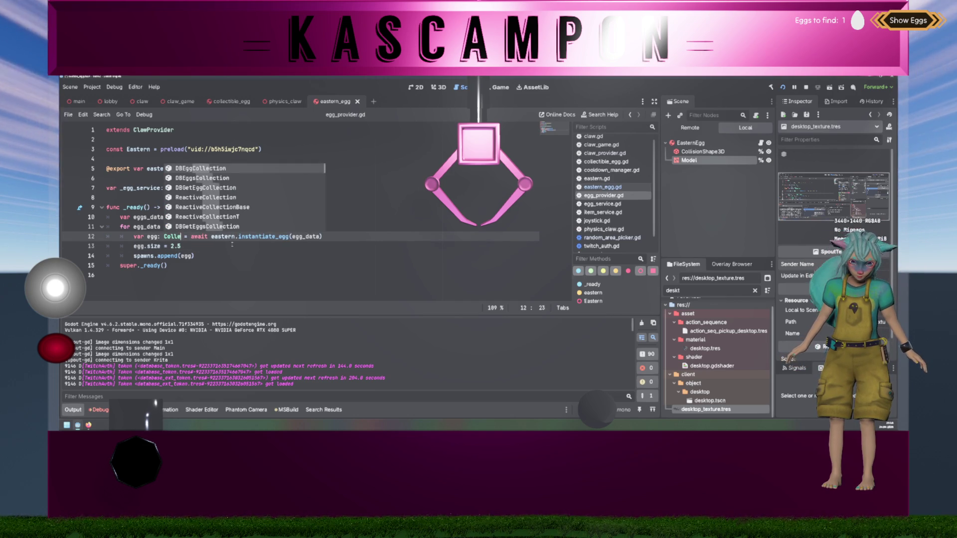
pyautogui.write('tible')
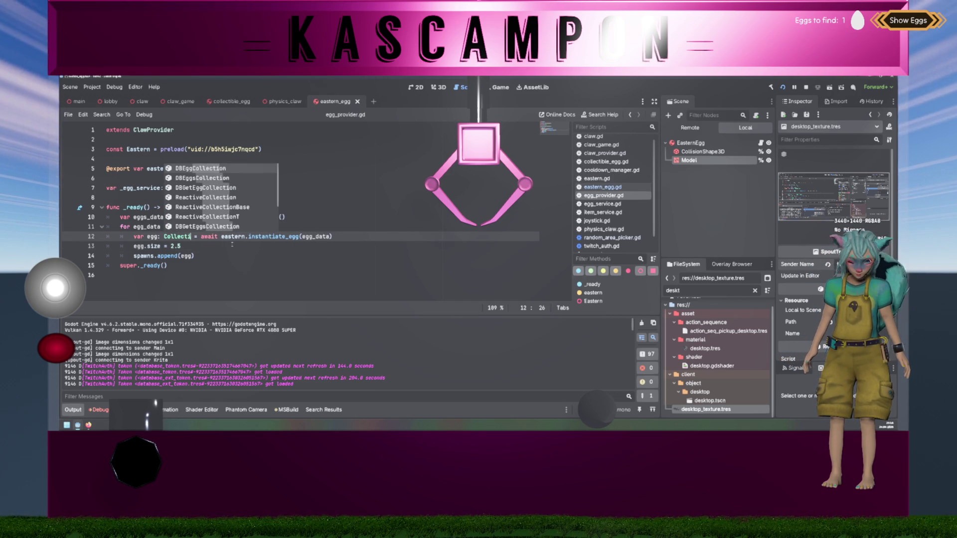
pyautogui.hotkey('ctrl', 'shift', 'Left')
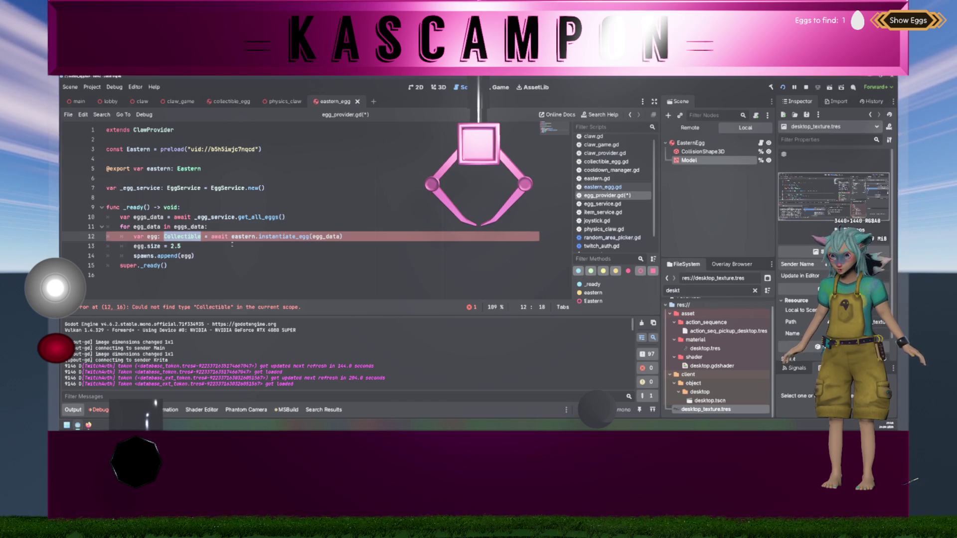
pyautogui.write('Coll')
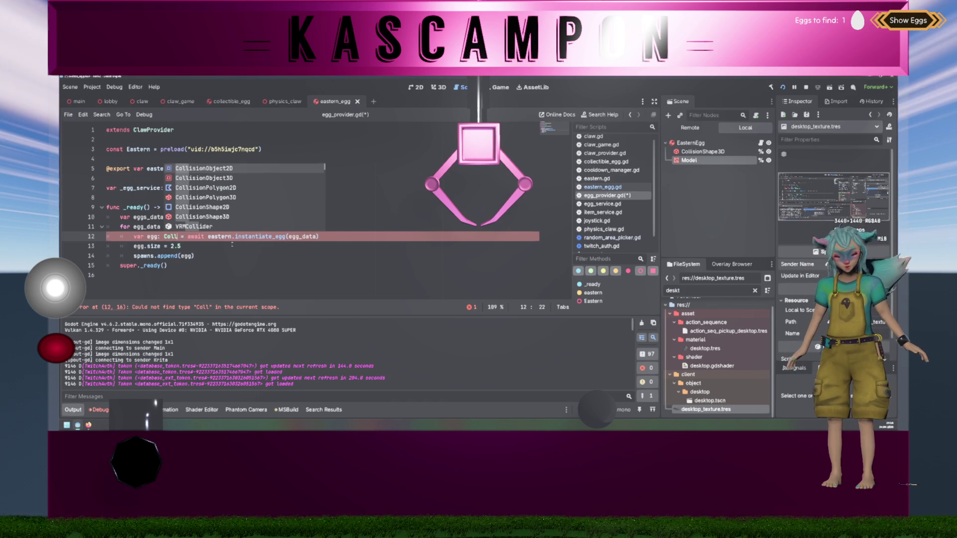
pyautogui.press('Escape')
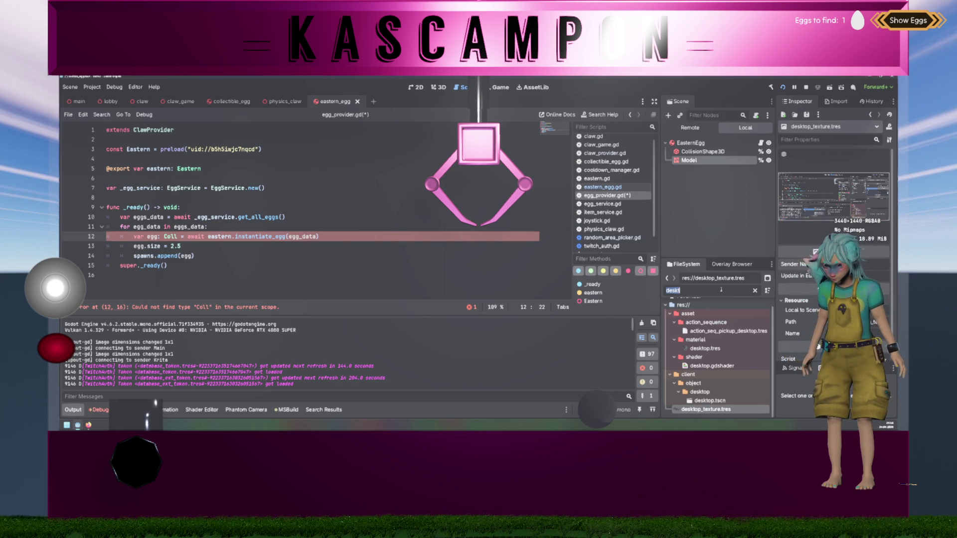
pyautogui.write('collecti')
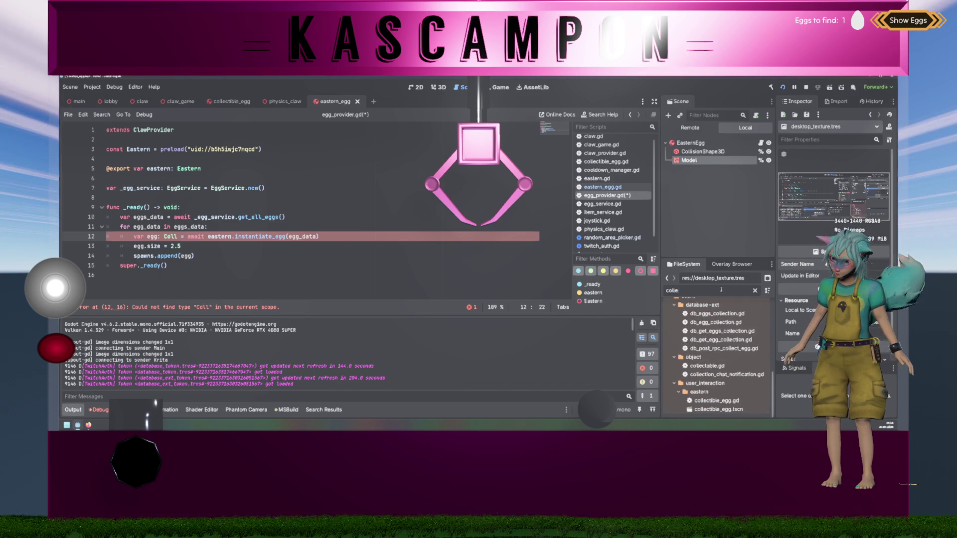
pyautogui.write('o')
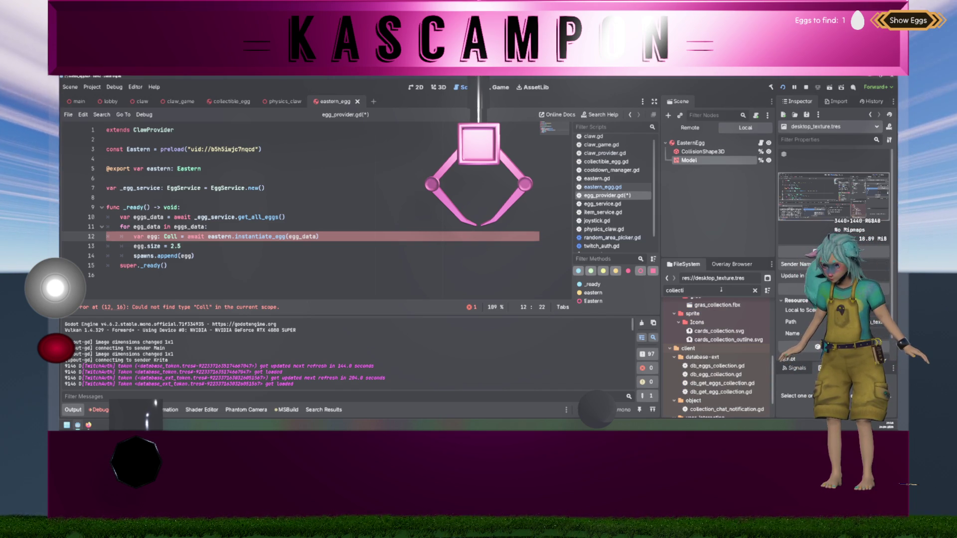
pyautogui.write('ble')
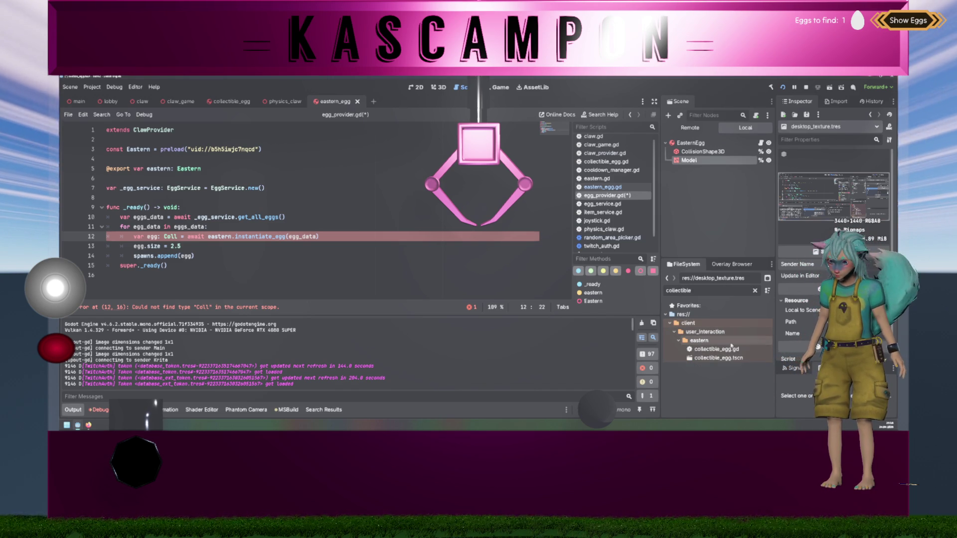
# Check collectible_egg.gd's class, add its preload constant at line 4, and type the egg as CollectibleEgg
pyautogui.doubleClick(716, 349)
pyautogui.click(608, 195)
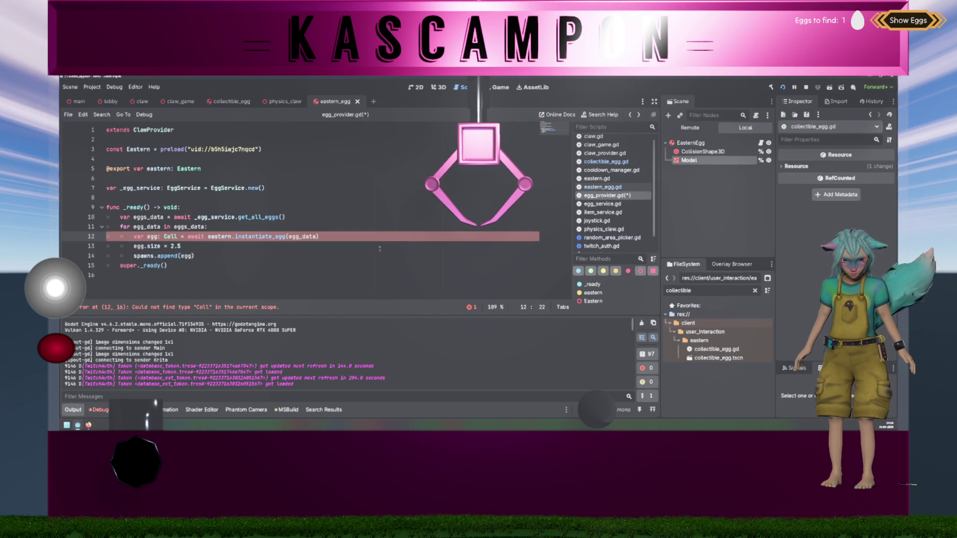
pyautogui.moveTo(431, 256)
pyautogui.mouseDown()
pyautogui.moveTo(260, 217)
pyautogui.moveTo(259, 159)
pyautogui.mouseUp()
pyautogui.doubleClick(169, 246)
pyautogui.write('CollectibleEgg')
pyautogui.click(200, 197)
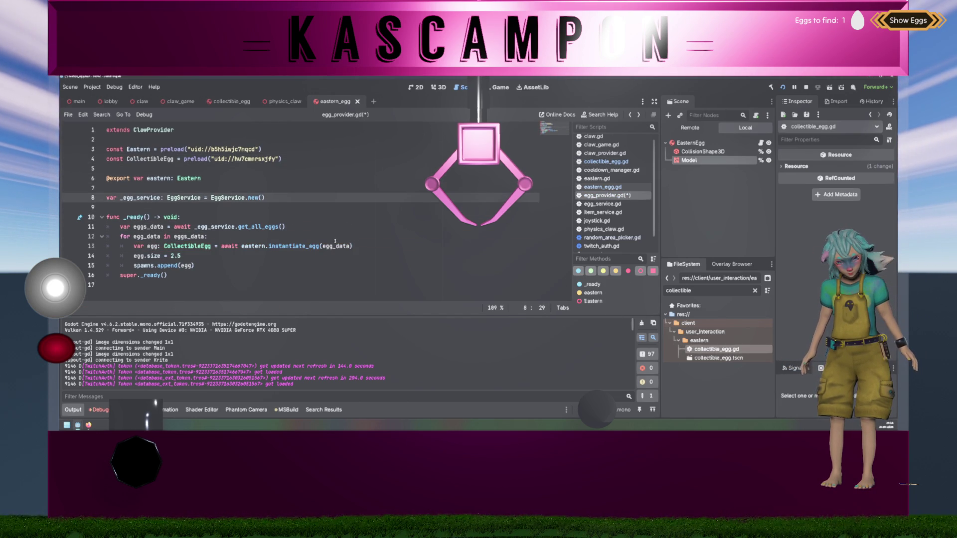
# Compare with COLLECTIBLE_EGG in eastern.gd's instantiate_egg, then save egg_provider.gd
pyautogui.keyDown('ctrl'); pyautogui.click(299, 246); pyautogui.keyUp('ctrl')
pyautogui.click(194, 237)
pyautogui.doubleClick(194, 237)
pyautogui.hotkey('alt', 'Left')
pyautogui.click(365, 257)
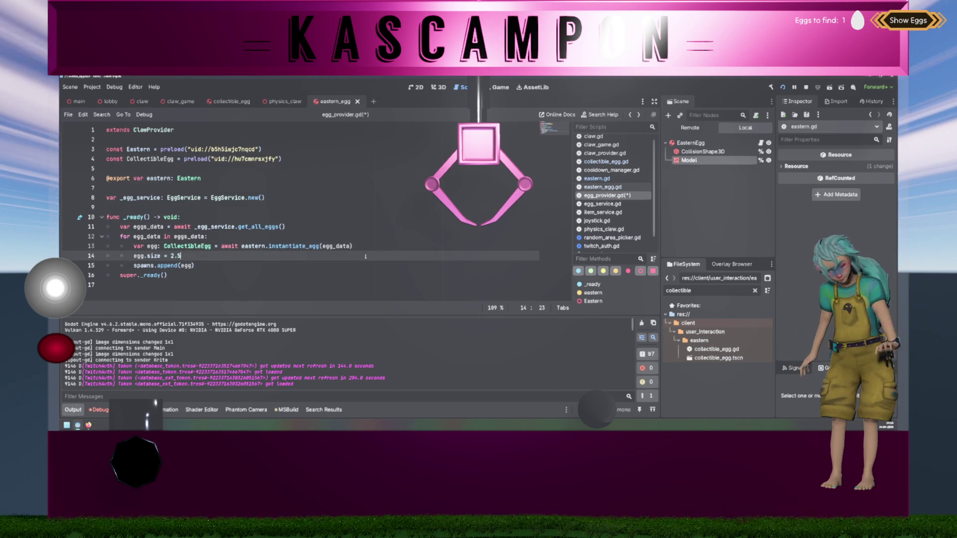
pyautogui.hotkey('ctrl', 's')
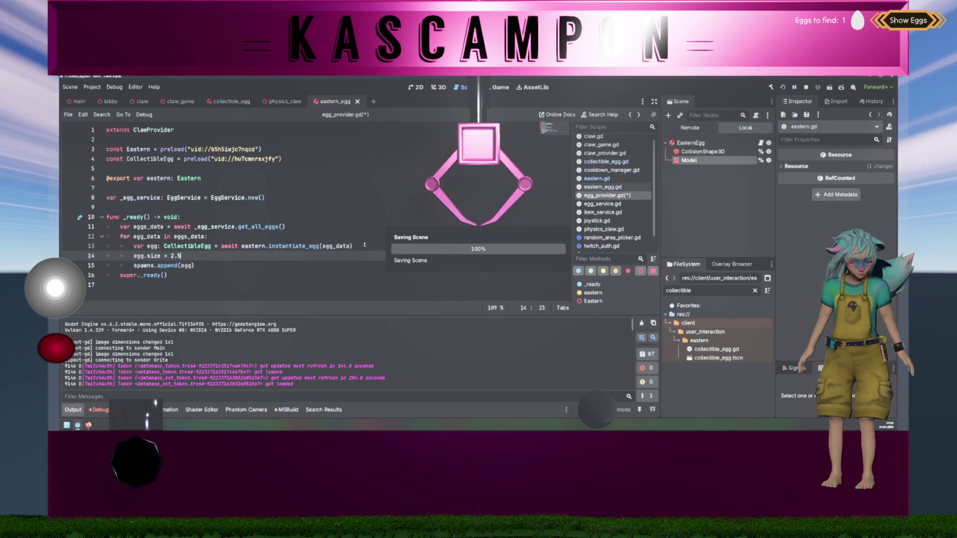
pyautogui.click(299, 264)
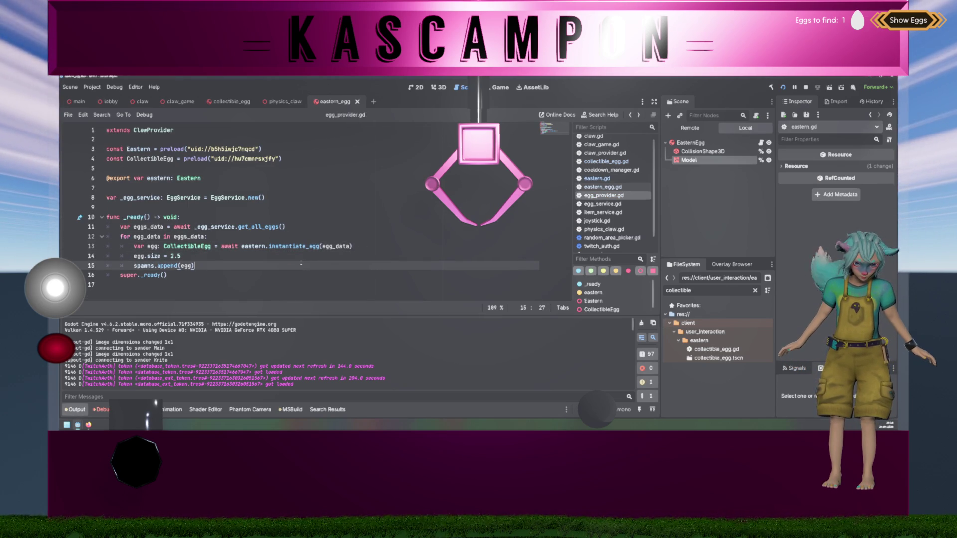
# Remove the stray indent on line 24 of eastern_egg.gd, run the project, and read the output log
pyautogui.keyDown('ctrl'); pyautogui.click(153, 255); pyautogui.keyUp('ctrl')
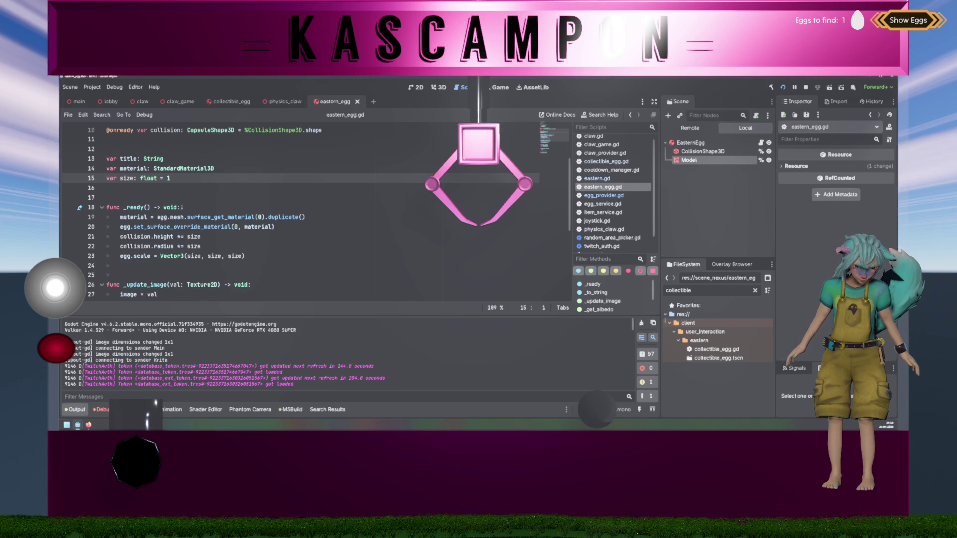
pyautogui.click(124, 266)
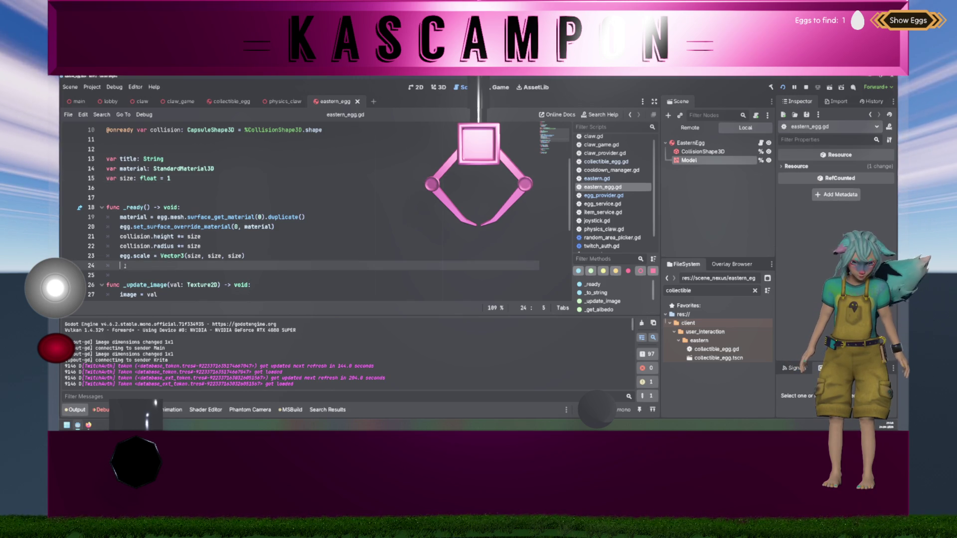
pyautogui.press('BackSpace')
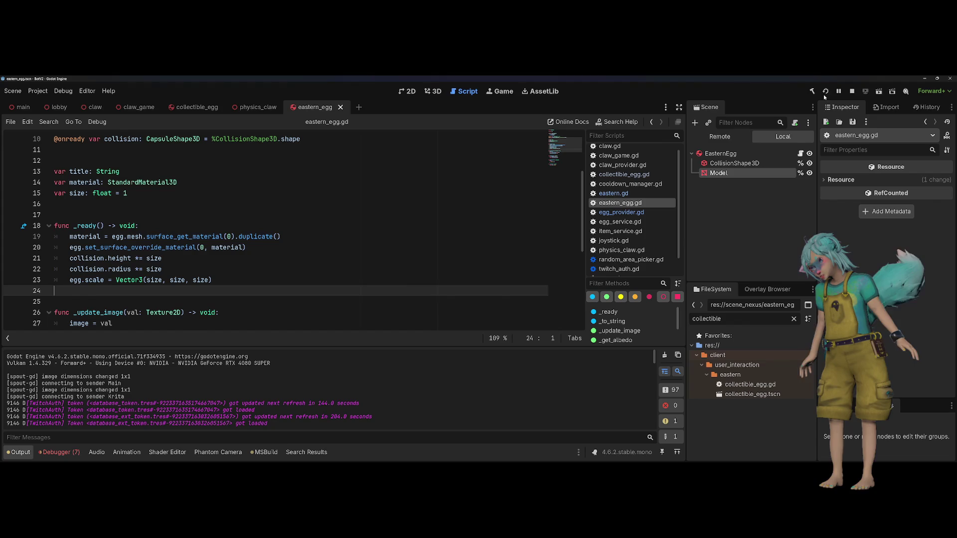
pyautogui.click(825, 94)
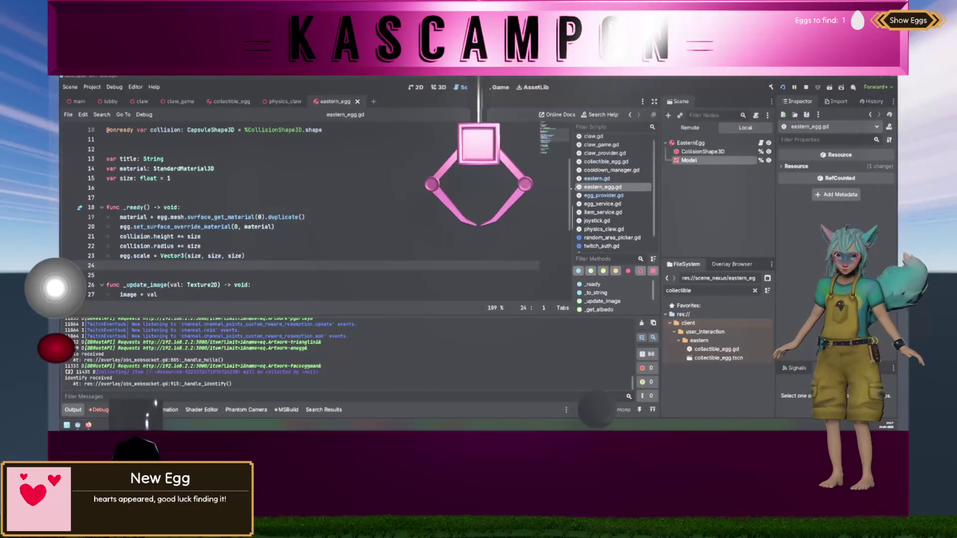
pyautogui.moveTo(299, 368)
pyautogui.mouseDown()
pyautogui.moveTo(209, 333)
pyautogui.moveTo(178, 310)
pyautogui.mouseUp()
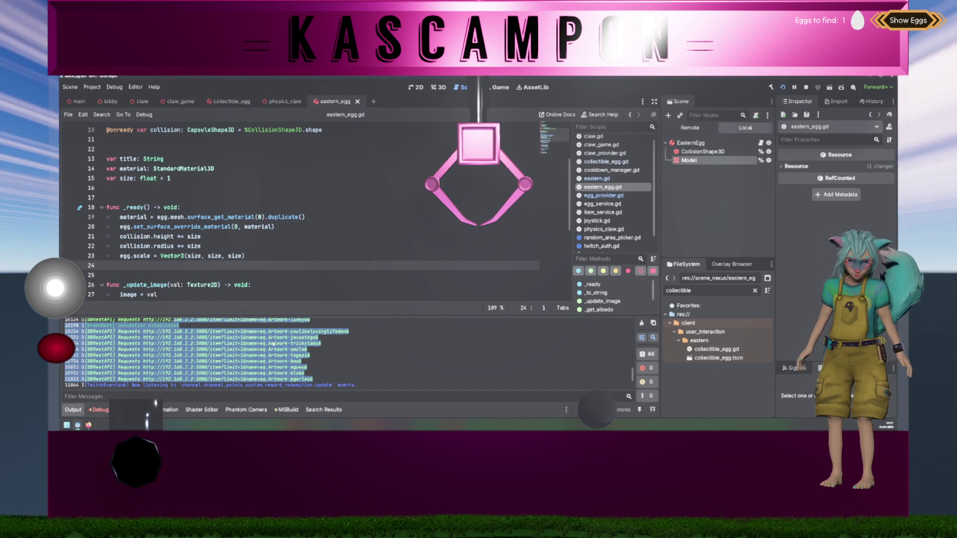
# Switch to the egg's 3D view and open the running game's Remote scene tree
pyautogui.click(273, 344)
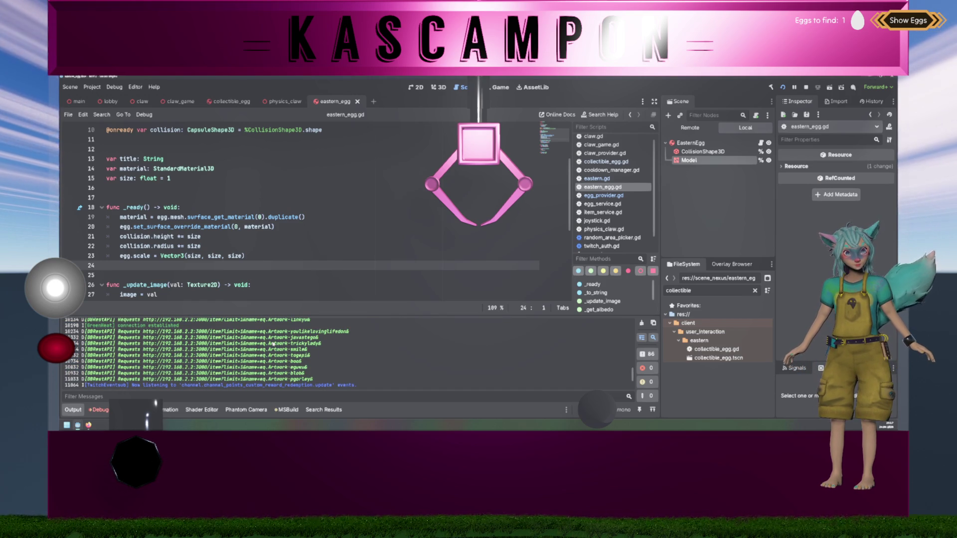
pyautogui.click(290, 168)
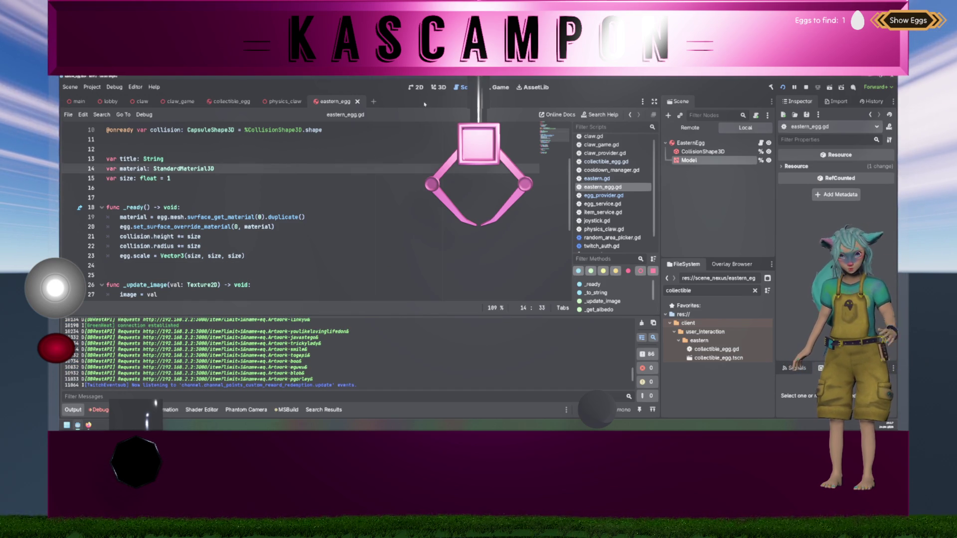
pyautogui.click(438, 88)
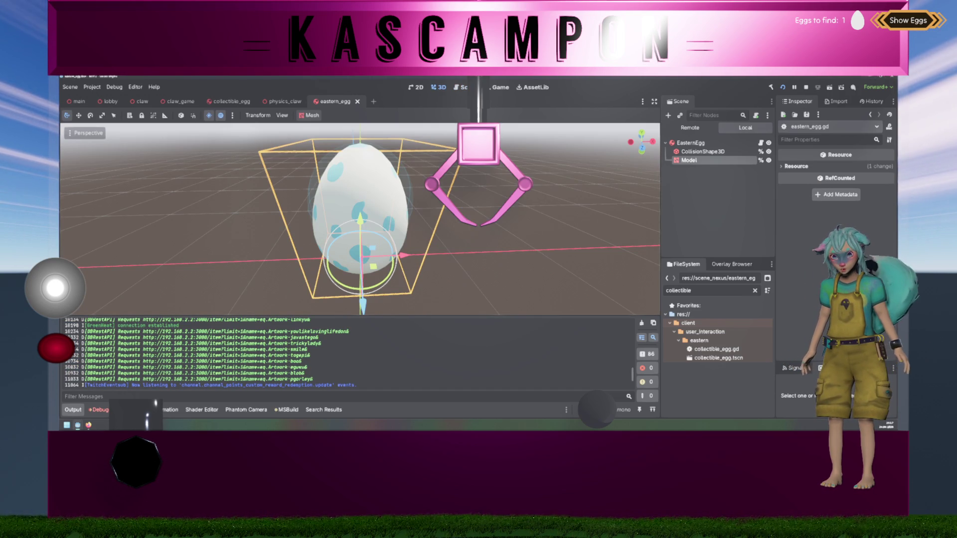
pyautogui.click(690, 128)
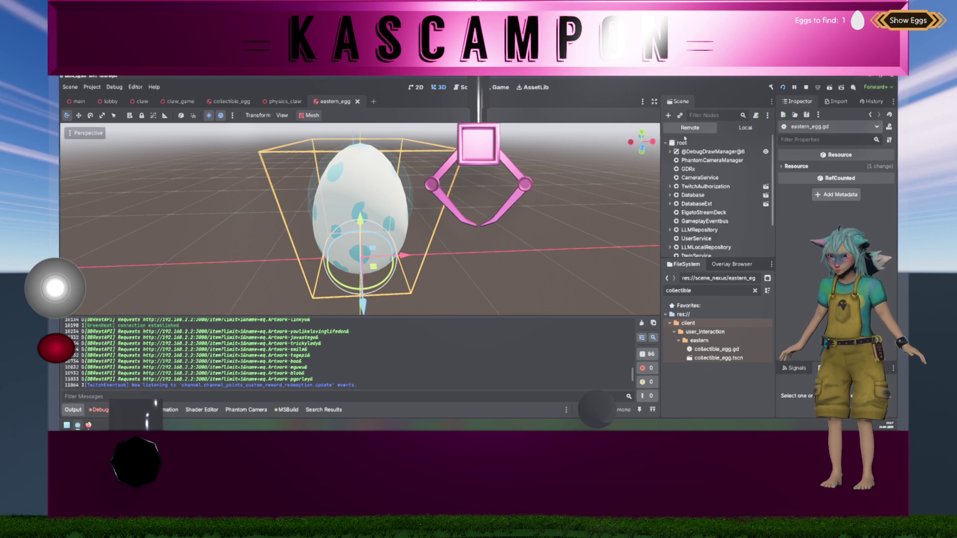
pyautogui.scroll(-3, 698, 220)
pyautogui.doubleClick(686, 240)
pyautogui.scroll(-3, 688, 237)
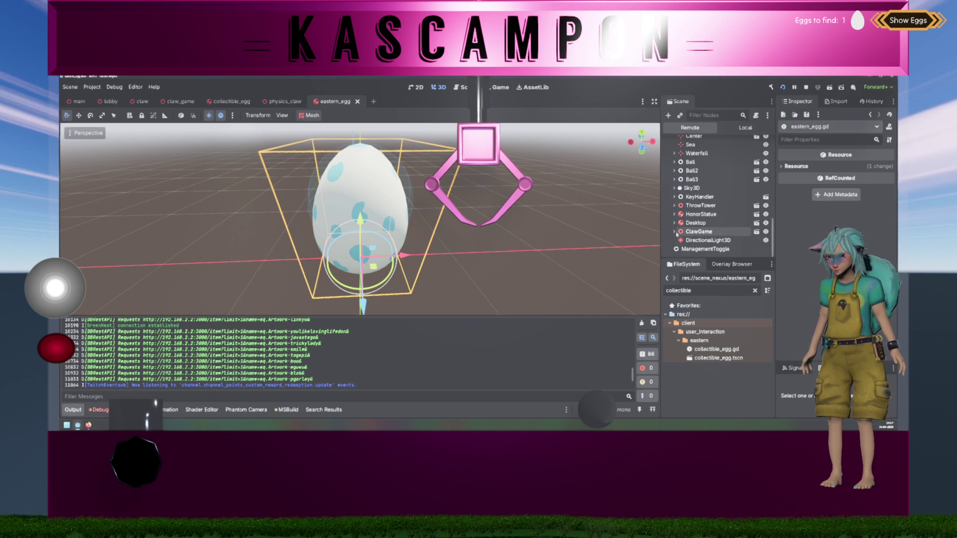
pyautogui.doubleClick(686, 231)
pyautogui.scroll(-4, 687, 233)
pyautogui.doubleClick(685, 241)
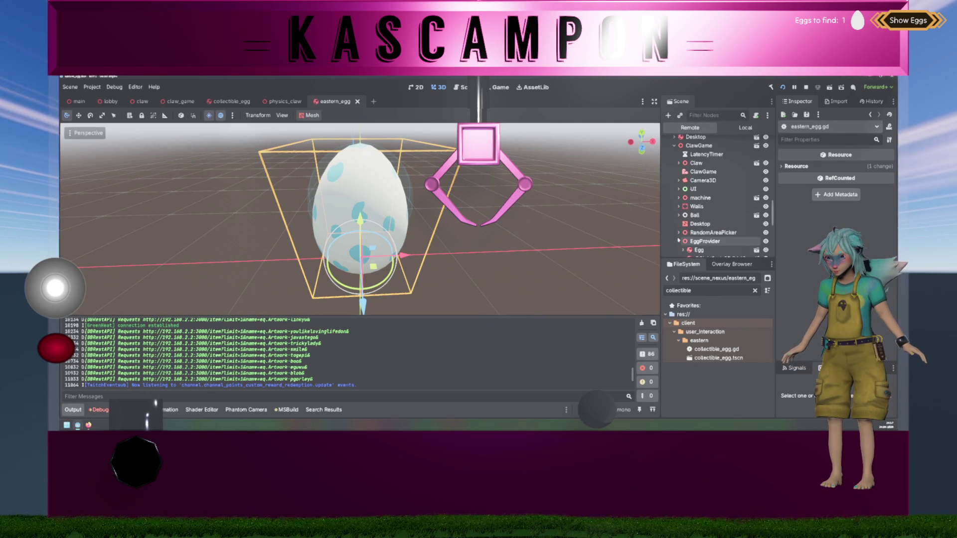
pyautogui.scroll(-3, 697, 219)
pyautogui.doubleClick(712, 201)
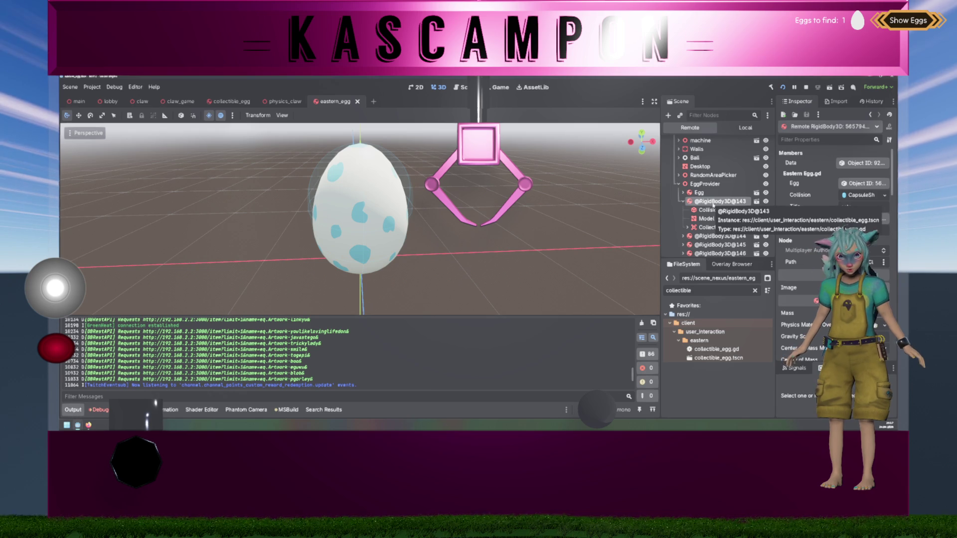
# Confirm the egg's CollisionShape3D capsule is radius 0.4, height 1.05, then stop the game
pyautogui.scroll(-4, 815, 219)
pyautogui.scroll(-5, 812, 219)
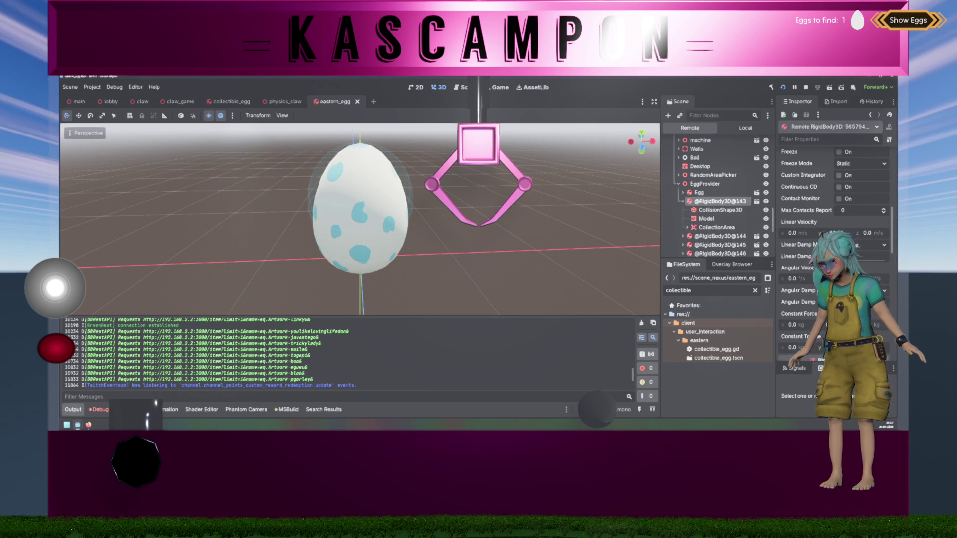
pyautogui.scroll(-6, 833, 219)
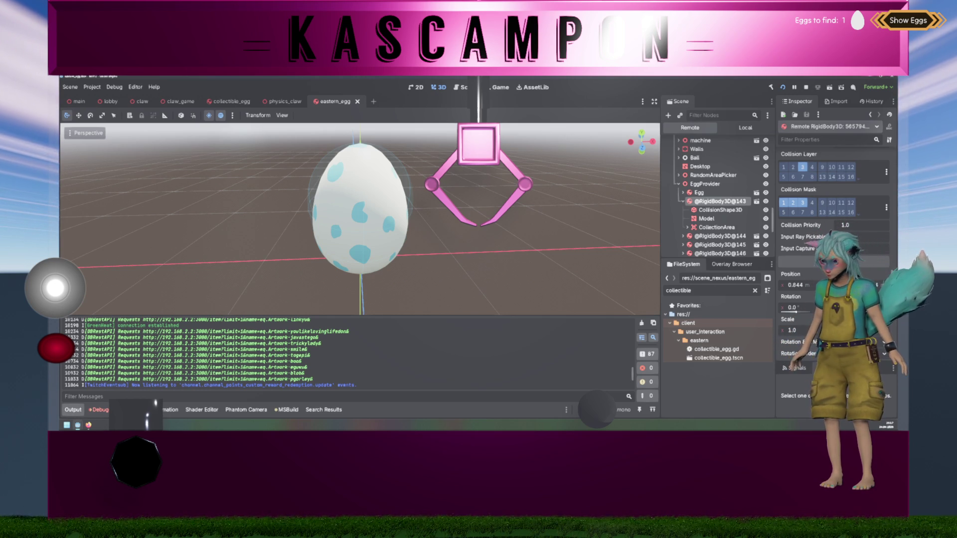
pyautogui.click(717, 210)
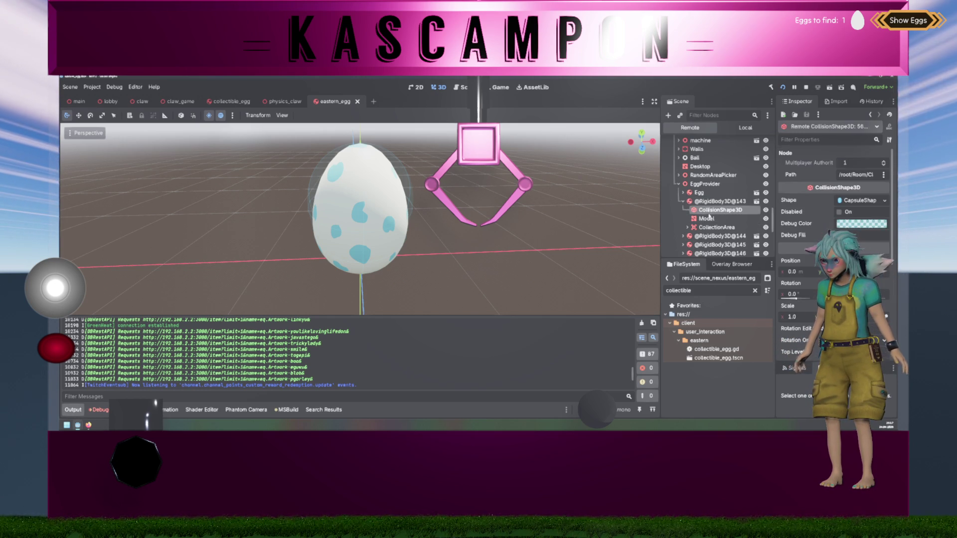
pyautogui.click(867, 201)
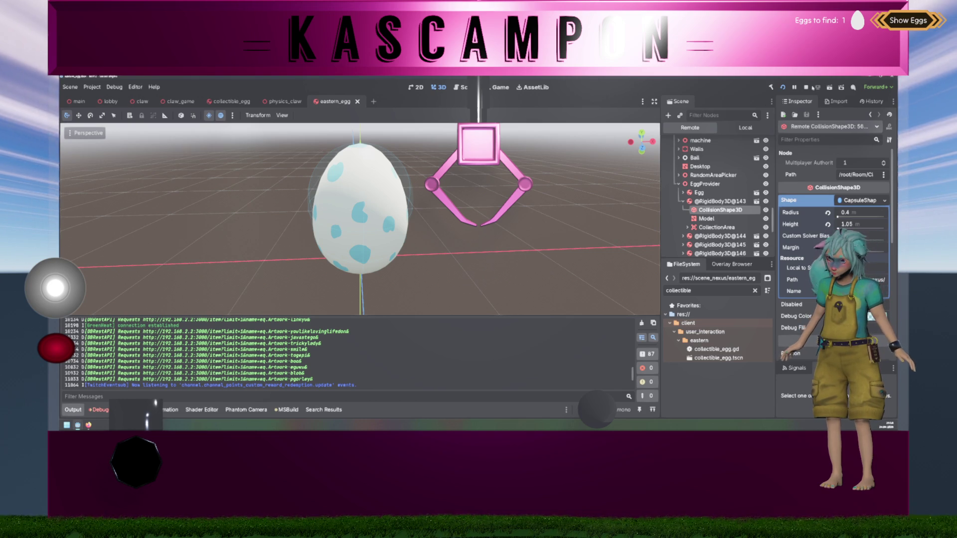
pyautogui.click(806, 87)
pyautogui.click(452, 93)
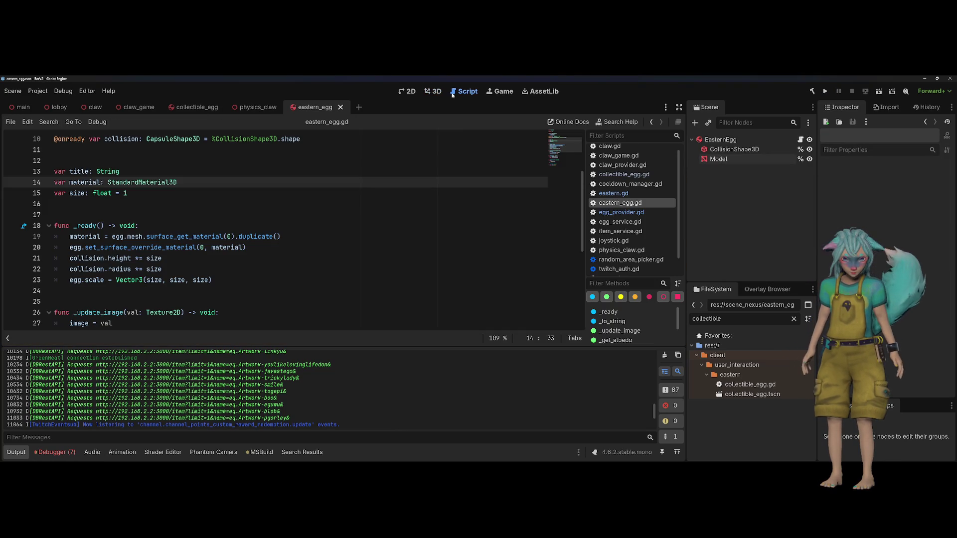
# Return to eastern_egg.gd and switch to the claw_game scene tab
pyautogui.click(434, 92)
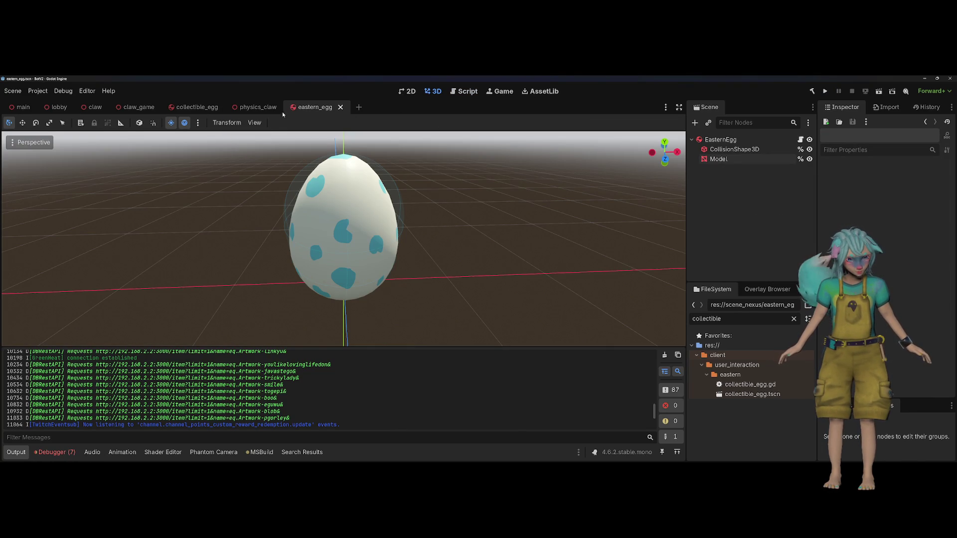
pyautogui.click(466, 93)
pyautogui.scroll(-4, 313, 203)
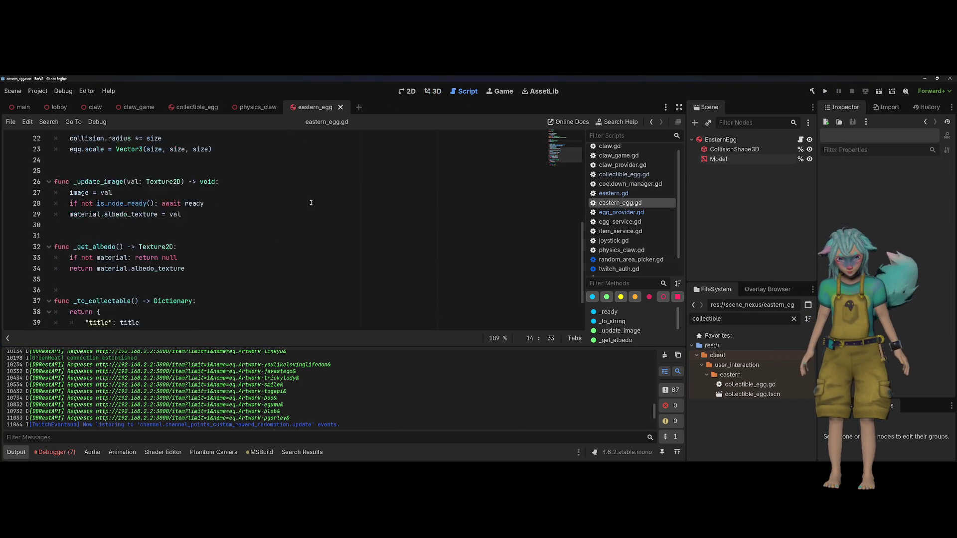
pyautogui.scroll(3, 311, 202)
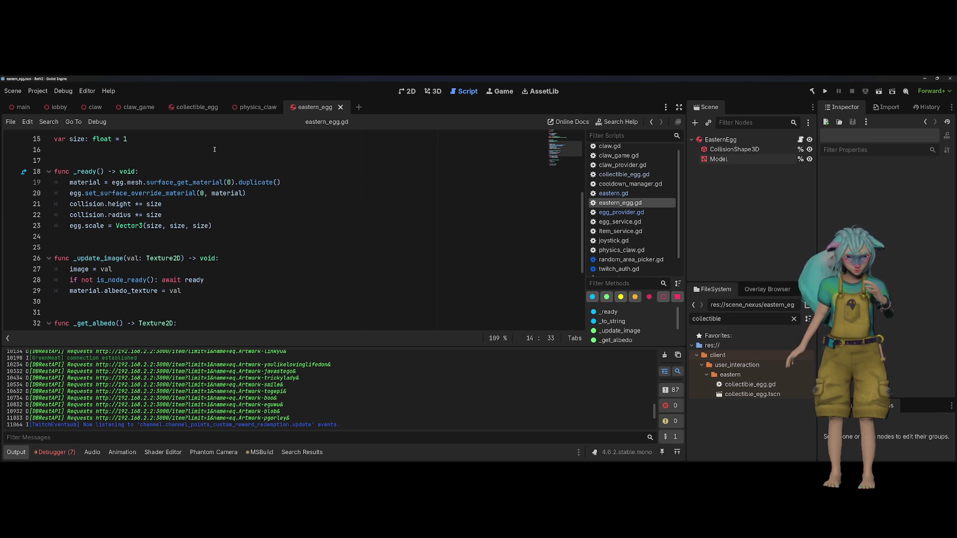
pyautogui.click(123, 107)
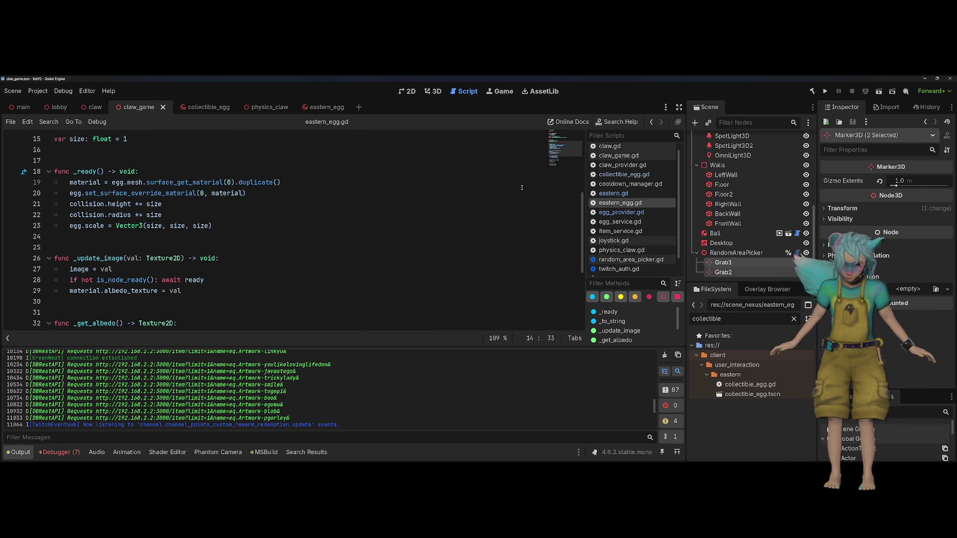
pyautogui.scroll(5, 749, 209)
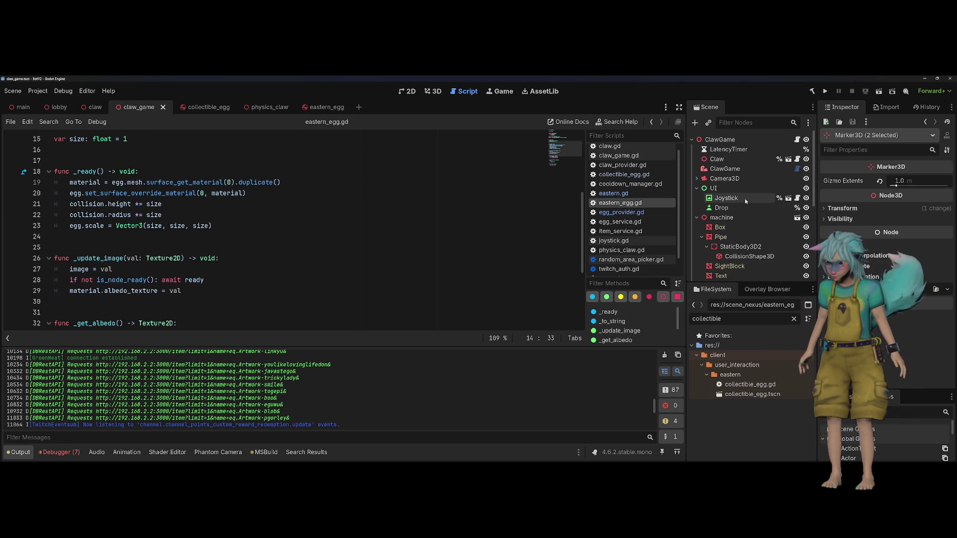
# Open egg_provider.gd via claw_game.gd and claw_provider.gd, apply a smaller egg size on line 14, and run
pyautogui.click(797, 139)
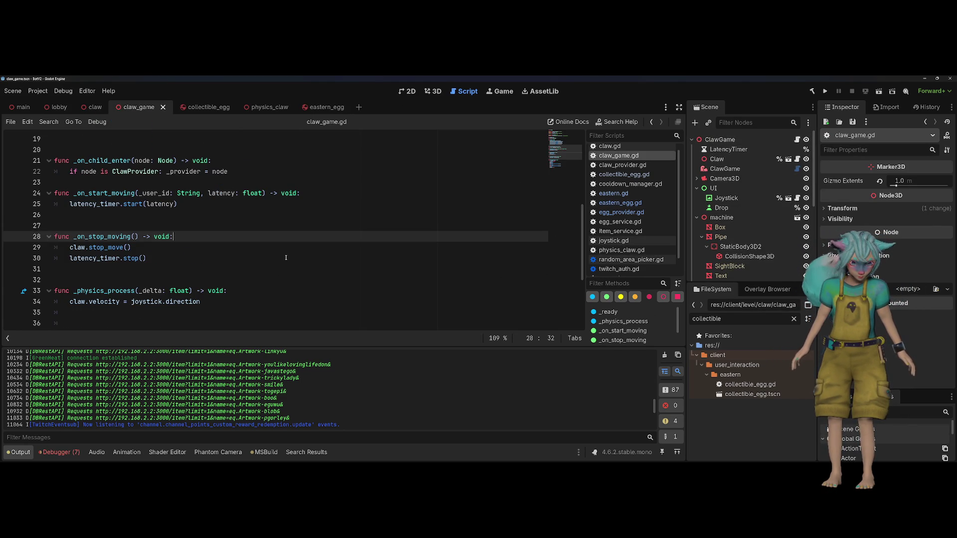
pyautogui.scroll(4, 285, 257)
pyautogui.scroll(-4, 285, 258)
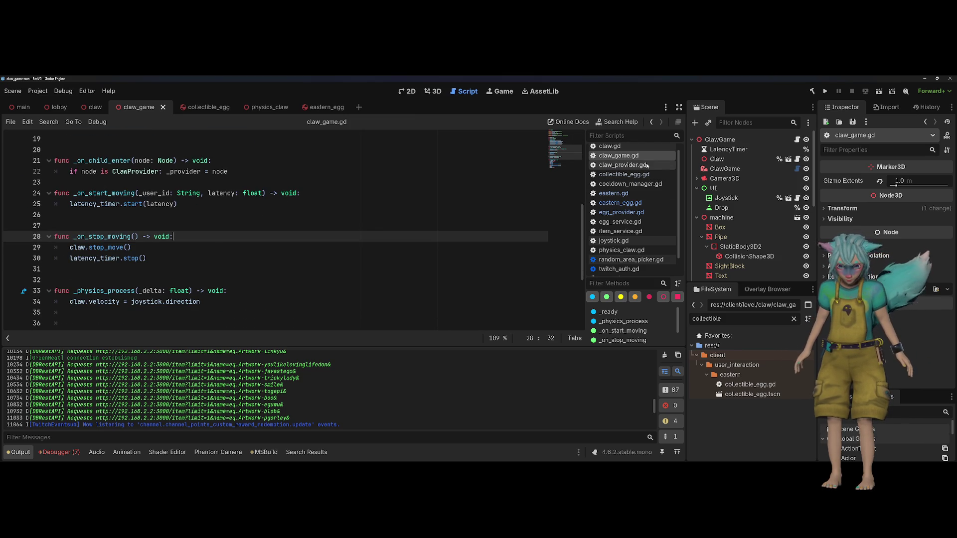
pyautogui.click(622, 165)
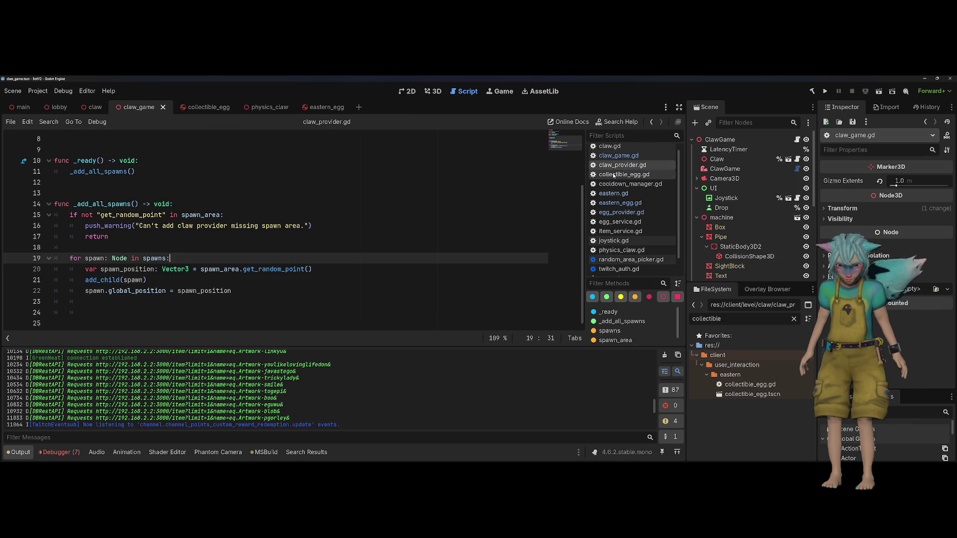
pyautogui.click(631, 214)
pyautogui.hotkey('ctrl', 'z')
pyautogui.press('F5')
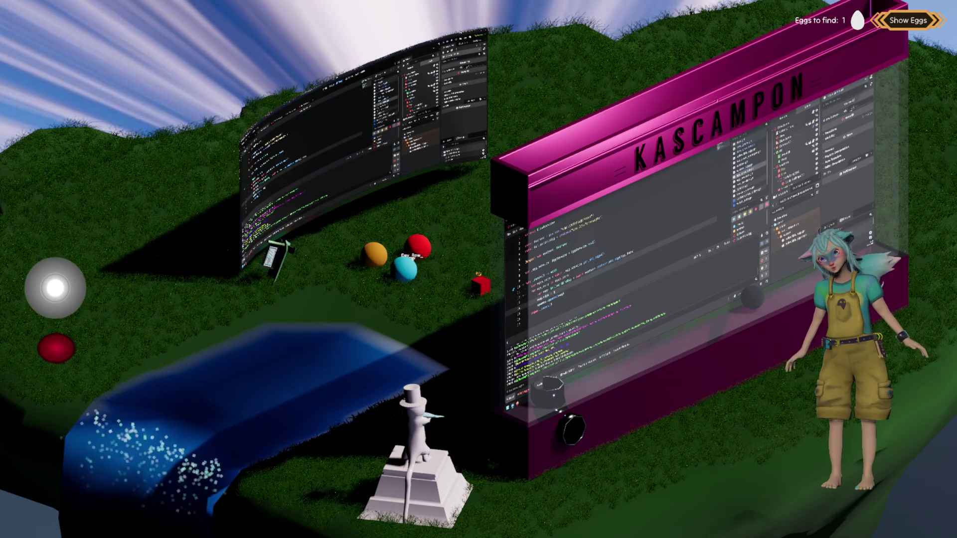
# End the smaller-egg test run and return to the editor
pyautogui.press('F5')
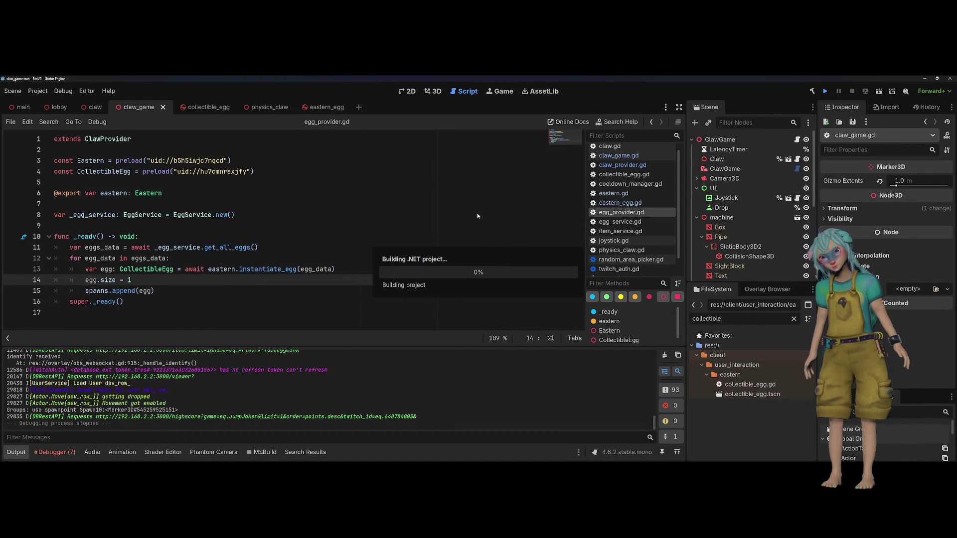
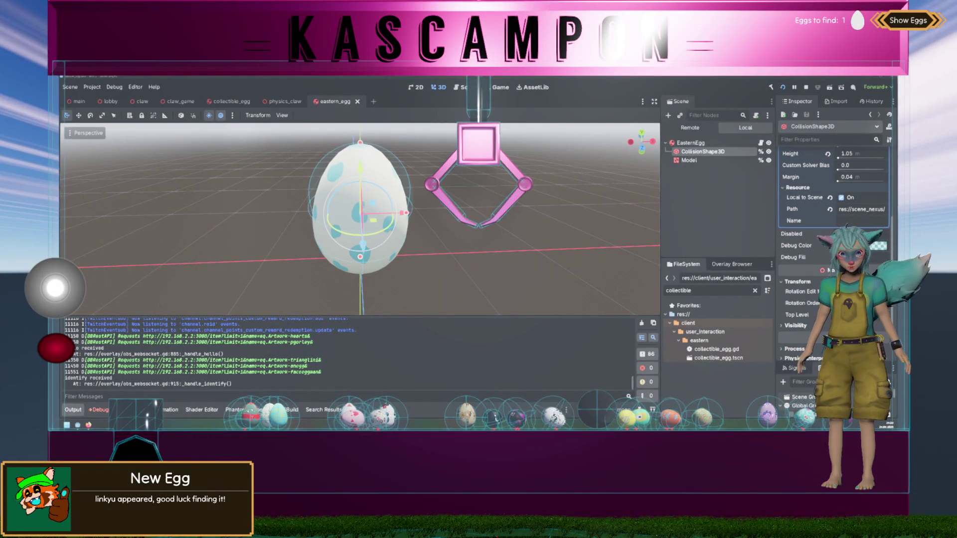
# In egg_provider.gd, test egg.size 1.25 with a run, then set it to 2
pyautogui.click(459, 88)
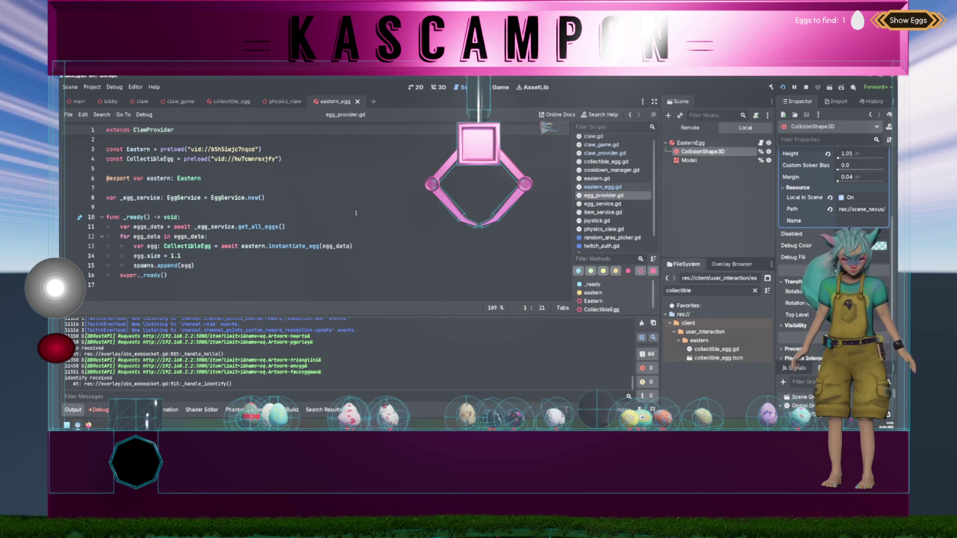
pyautogui.click(181, 255)
pyautogui.press('BackSpace')
pyautogui.write('25')
pyautogui.press('F5')
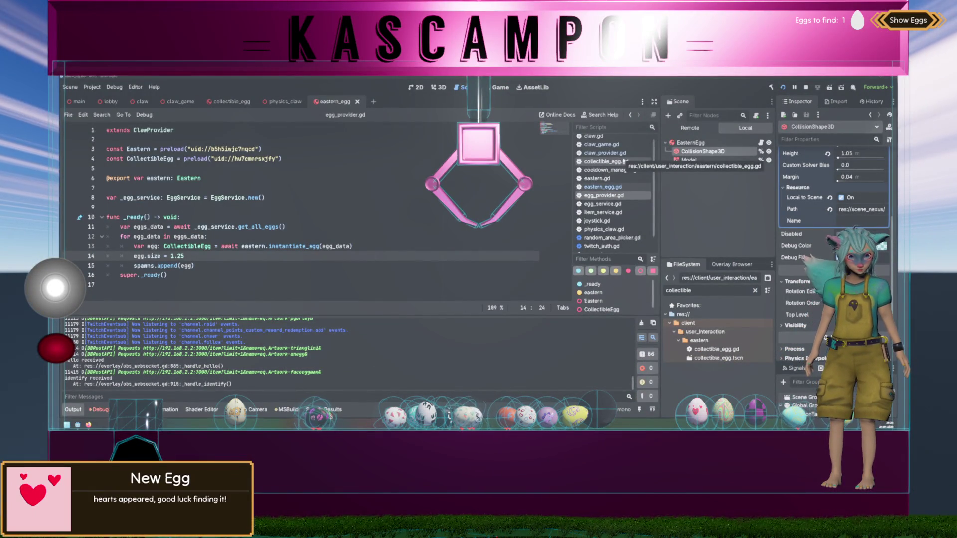
pyautogui.doubleClick(177, 255)
pyautogui.write('2.3')
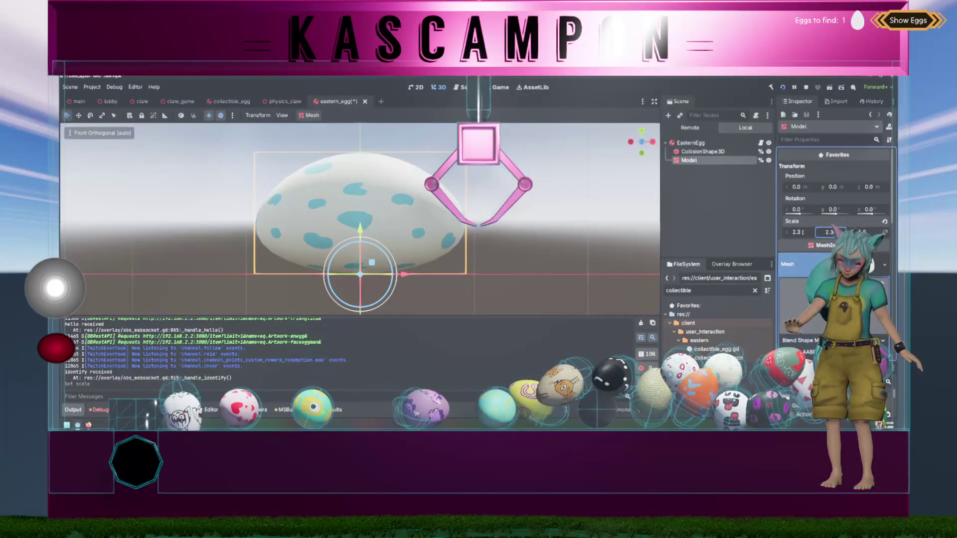
# Set the Model scale to y 2.3 and z 2, then select the CollisionShape3D node
pyautogui.press('Tab')
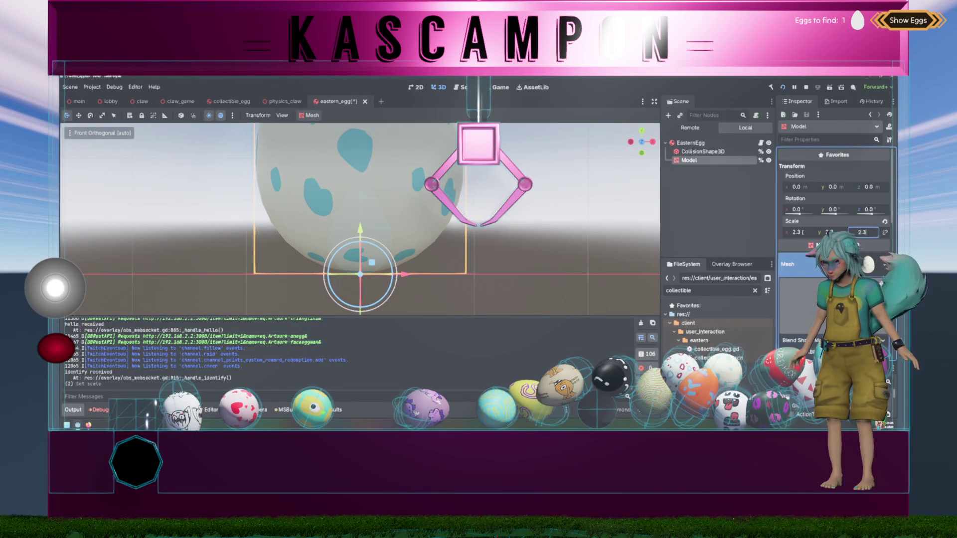
pyautogui.press('Return')
pyautogui.click(692, 152)
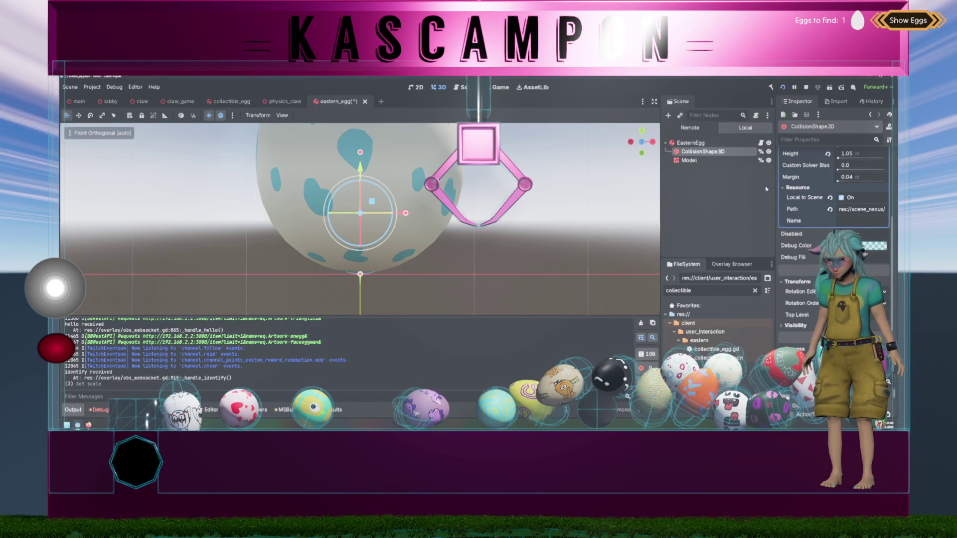
pyautogui.scroll(3, 803, 192)
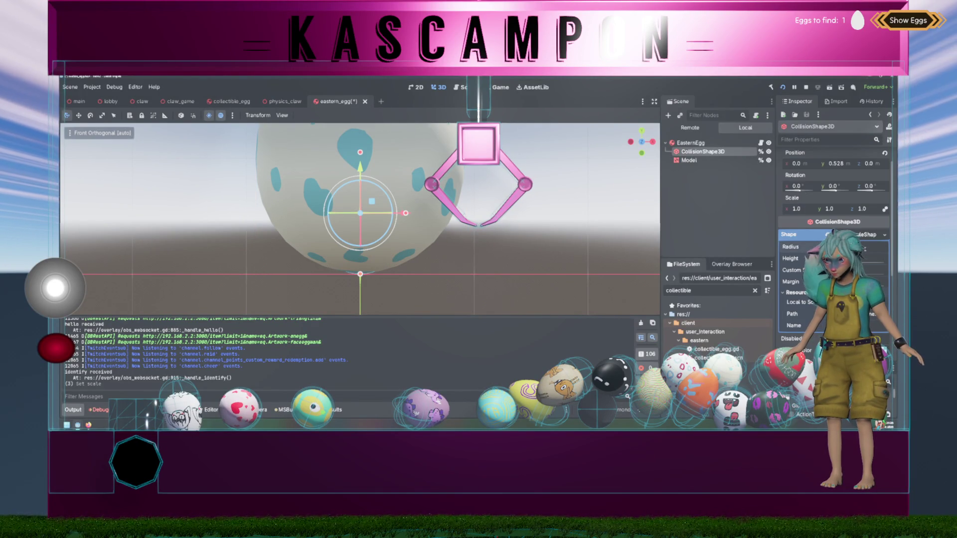
# Try enlarging the capsule radius and height in the Inspector and with viewport handles, undoing each attempt
pyautogui.press('Return')
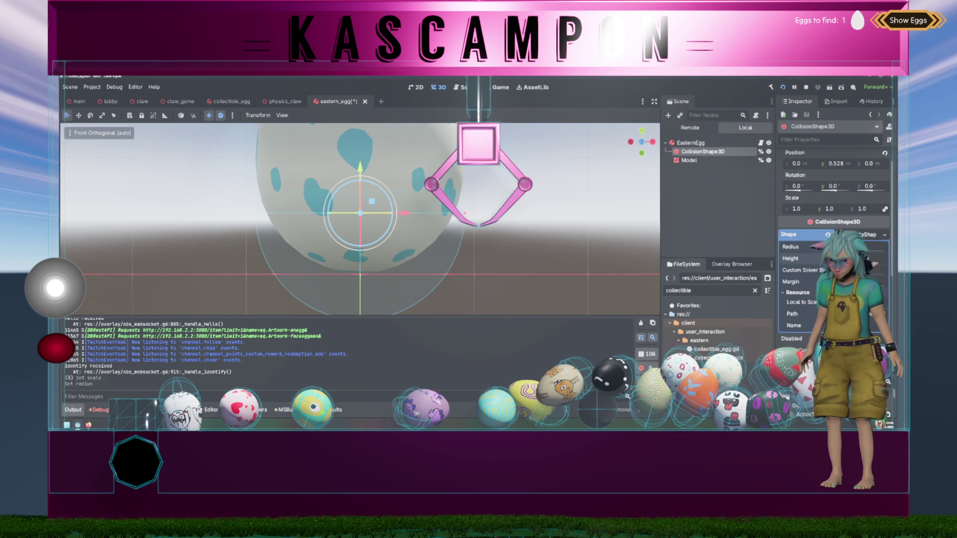
pyautogui.press('Return')
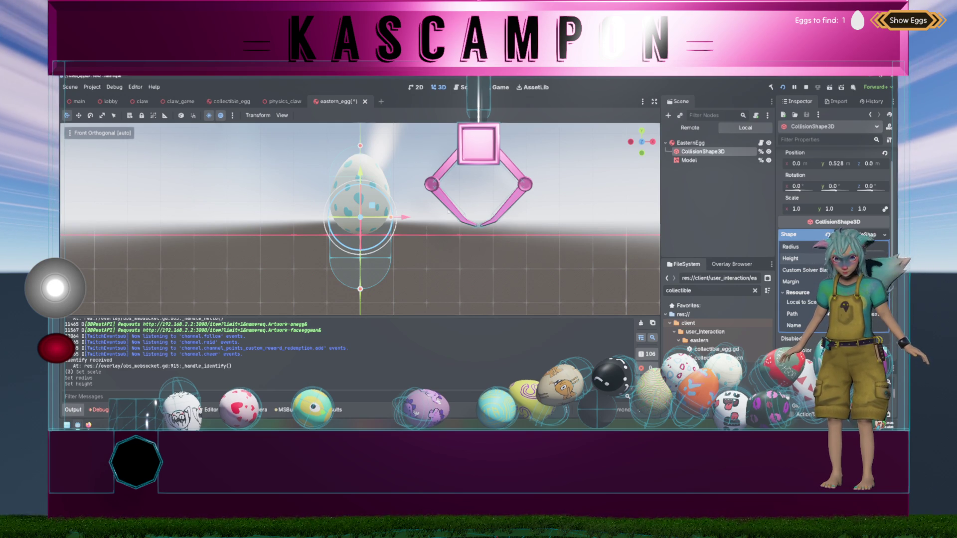
pyautogui.hotkey('ctrl', 'z')
pyautogui.hotkey('ctrl', 'z')
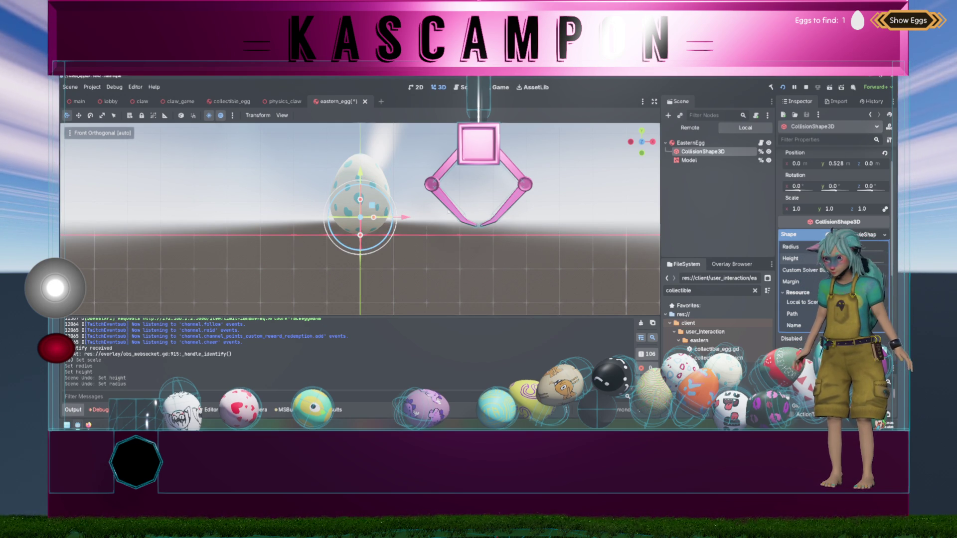
pyautogui.moveTo(623, 279); pyautogui.dragTo(643, 245)
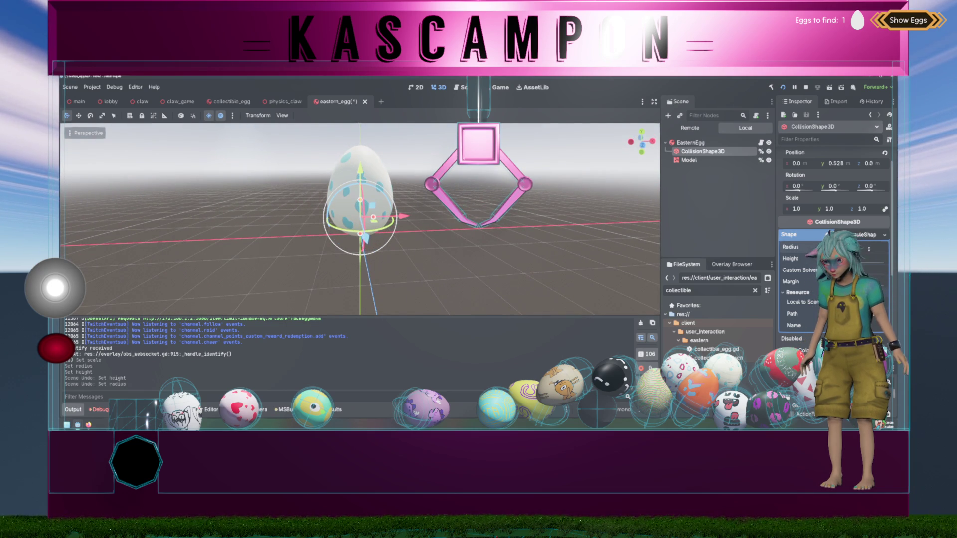
pyautogui.moveTo(374, 217); pyautogui.dragTo(390, 216)
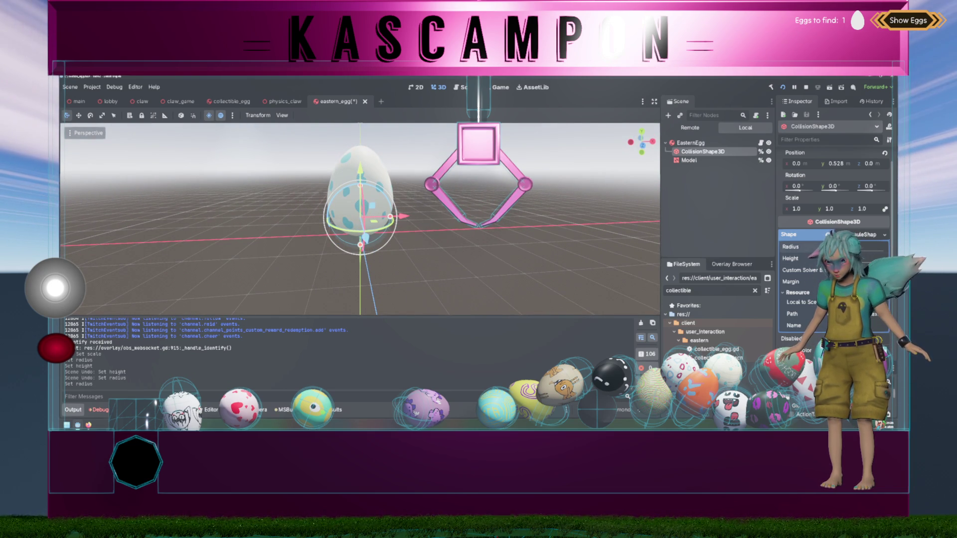
pyautogui.scroll(5, 422, 237)
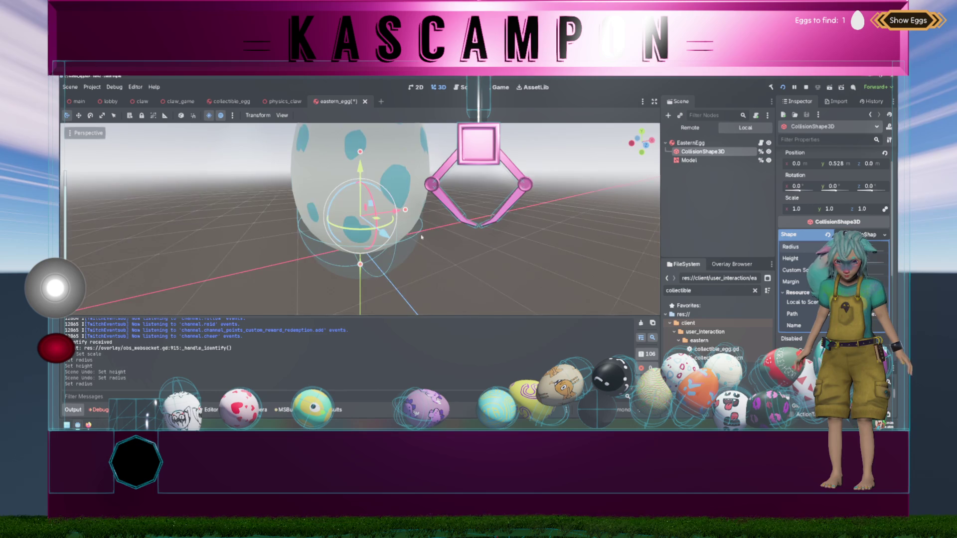
pyautogui.moveTo(422, 237); pyautogui.dragTo(423, 220)
pyautogui.hotkey('ctrl', 'z')
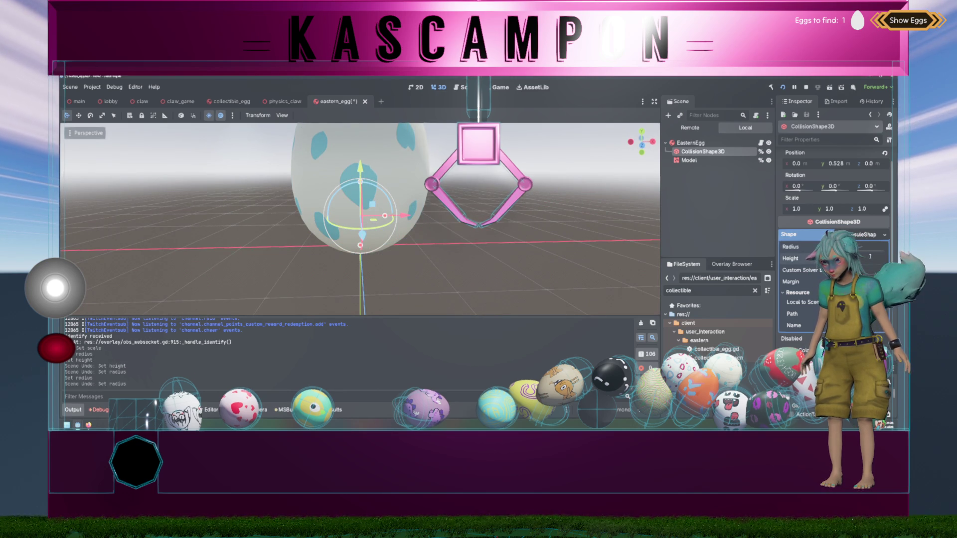
# Make the collision capsule taller and give it a larger radius around the egg
pyautogui.press('Return')
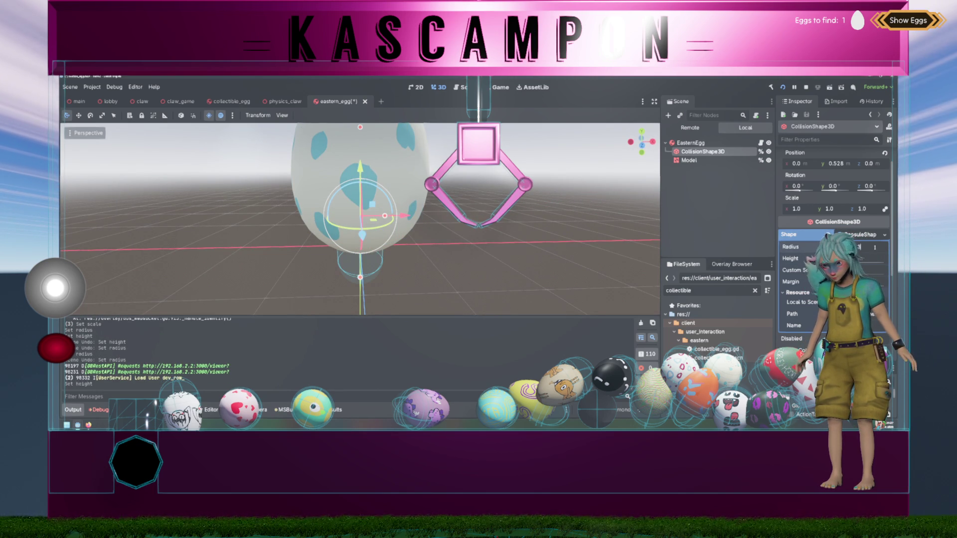
pyautogui.press('Return')
pyautogui.scroll(-3, 523, 219)
pyautogui.moveTo(499, 219)
pyautogui.mouseDown()
pyautogui.moveTo(523, 219)
pyautogui.moveTo(468, 216)
pyautogui.mouseUp()
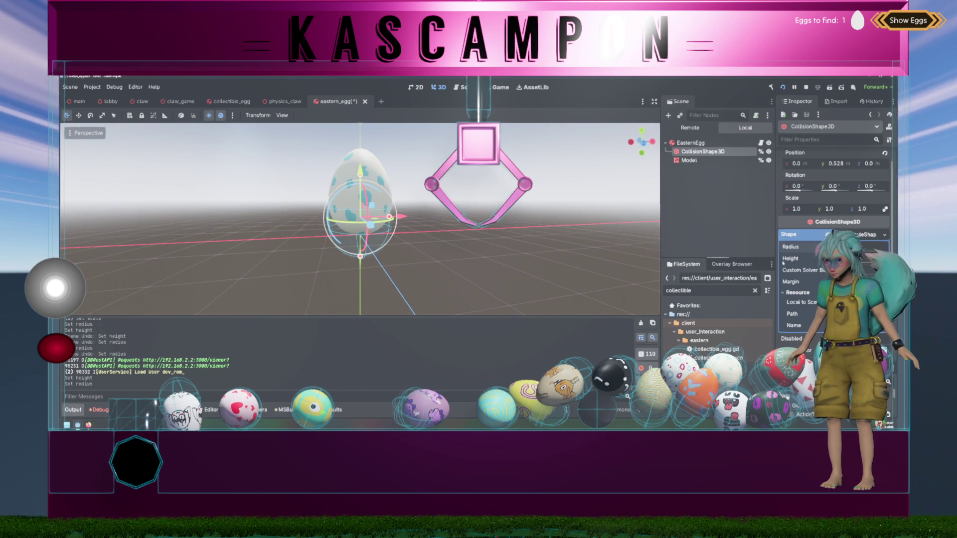
pyautogui.scroll(-5, 806, 282)
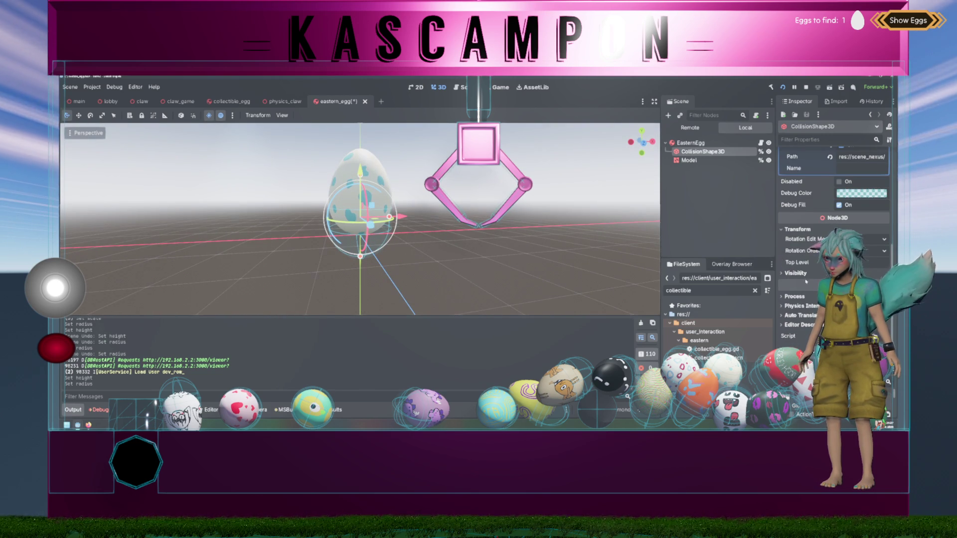
# Set the collision Position y to 0.528*2.3, then undo the position, capsule and model scale edits
pyautogui.scroll(5, 805, 282)
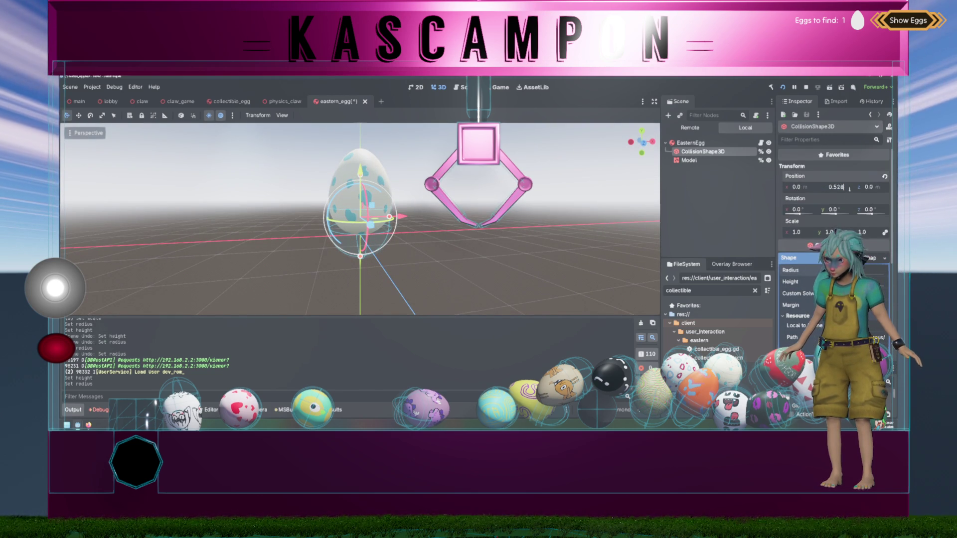
pyautogui.write('*2.3')
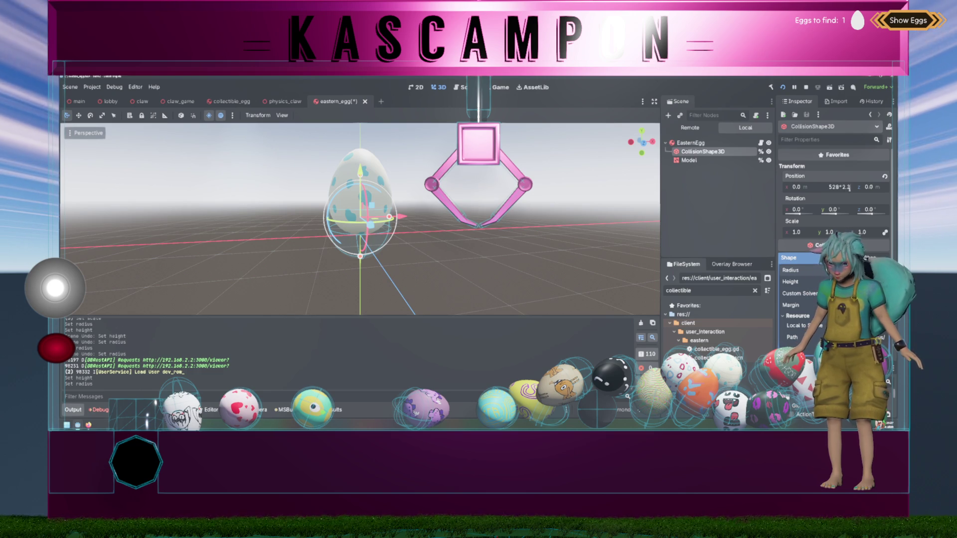
pyautogui.press('Return')
pyautogui.hotkey('ctrl', 'z')
pyautogui.hotkey('ctrl', 'z')
pyautogui.hotkey('ctrl', 'z')
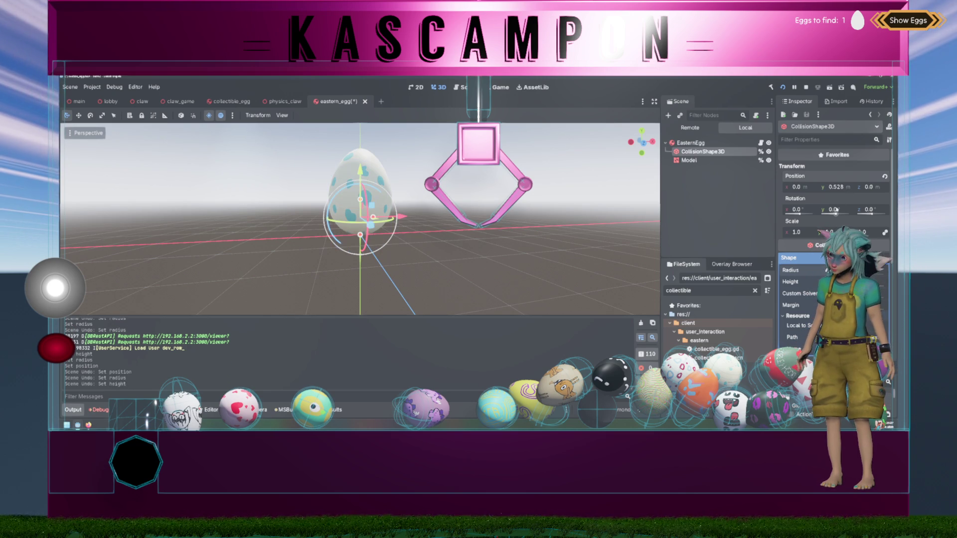
pyautogui.hotkey('ctrl', 'z')
pyautogui.hotkey('ctrl', 'z')
pyautogui.hotkey('ctrl', 'z')
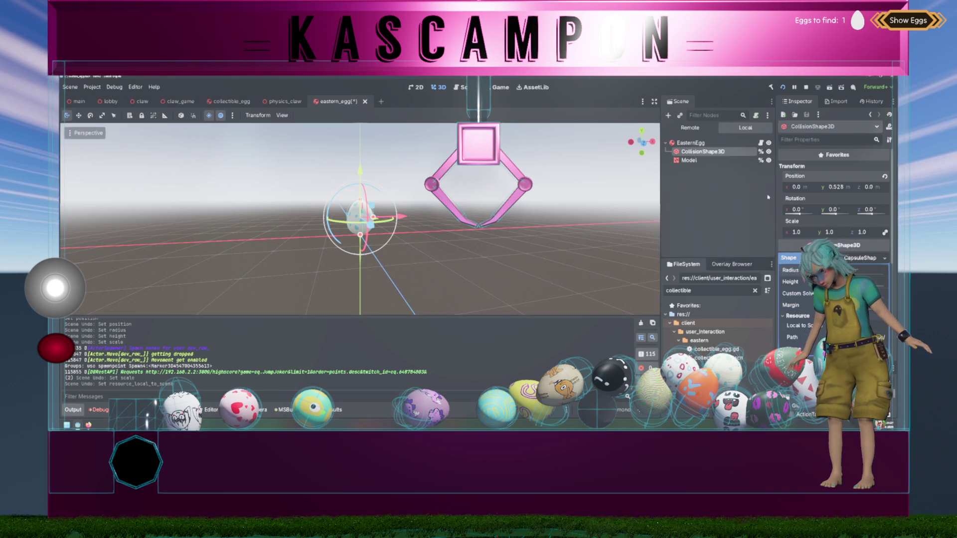
# Deselect and save the eastern_egg scene, then switch to the collectible_egg scene
pyautogui.click(650, 188)
pyautogui.scroll(5, 452, 182)
pyautogui.moveTo(452, 182); pyautogui.dragTo(451, 215)
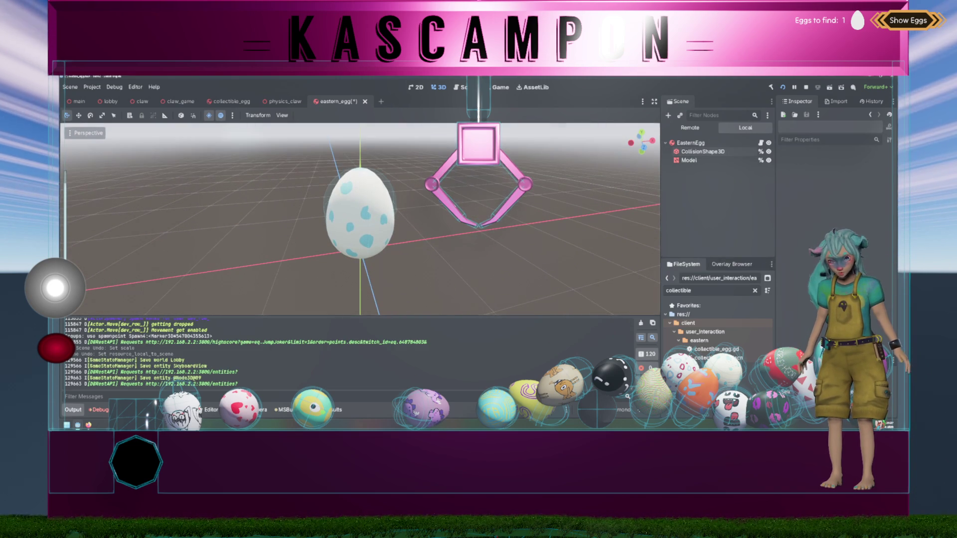
pyautogui.hotkey('ctrl', 's')
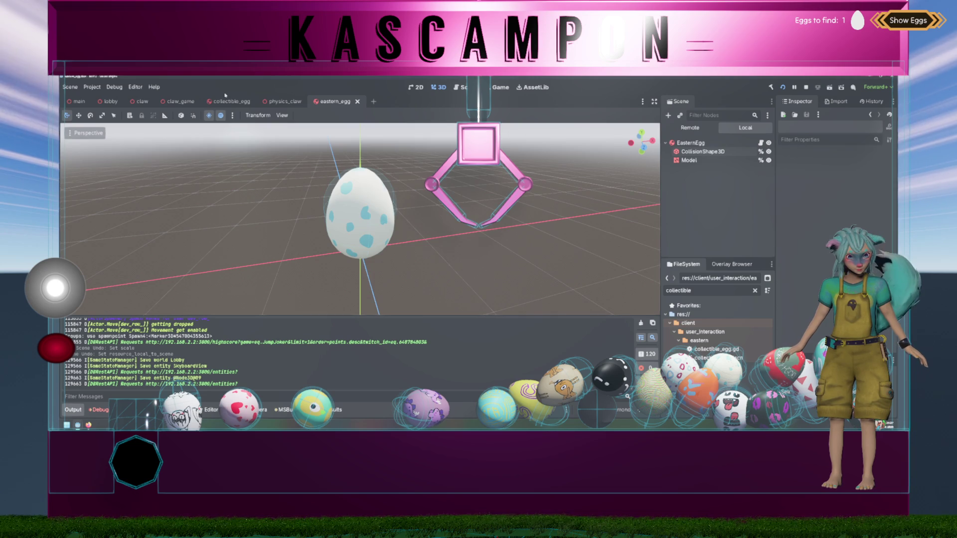
pyautogui.hotkey('ctrl', 'shift', 'Tab')
pyautogui.hotkey('ctrl', 'shift', 'Tab')
pyautogui.moveTo(478, 160); pyautogui.dragTo(483, 189)
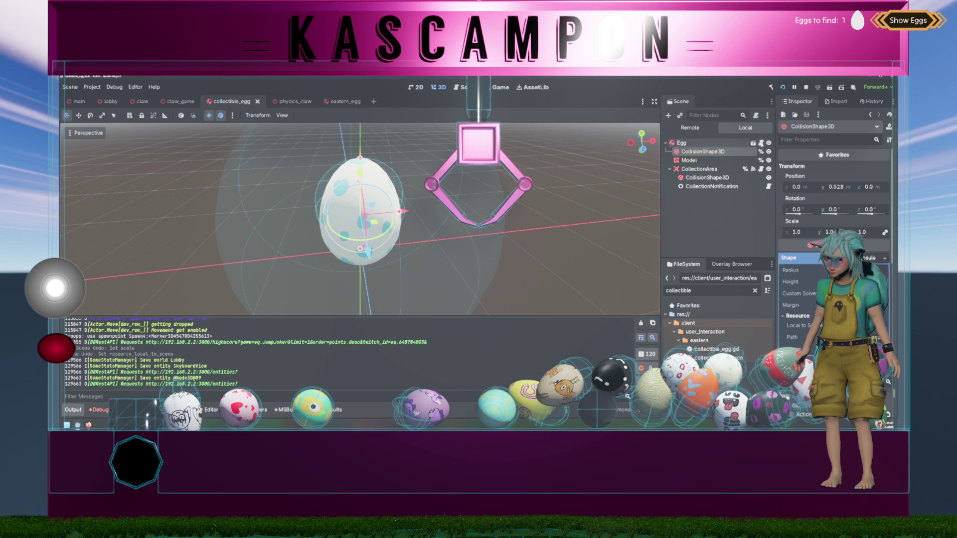
# Switch to the eastern_egg scene, review egg_provider.gd's egg size, and open eastern_egg.gd
pyautogui.click(760, 143)
pyautogui.click(310, 203)
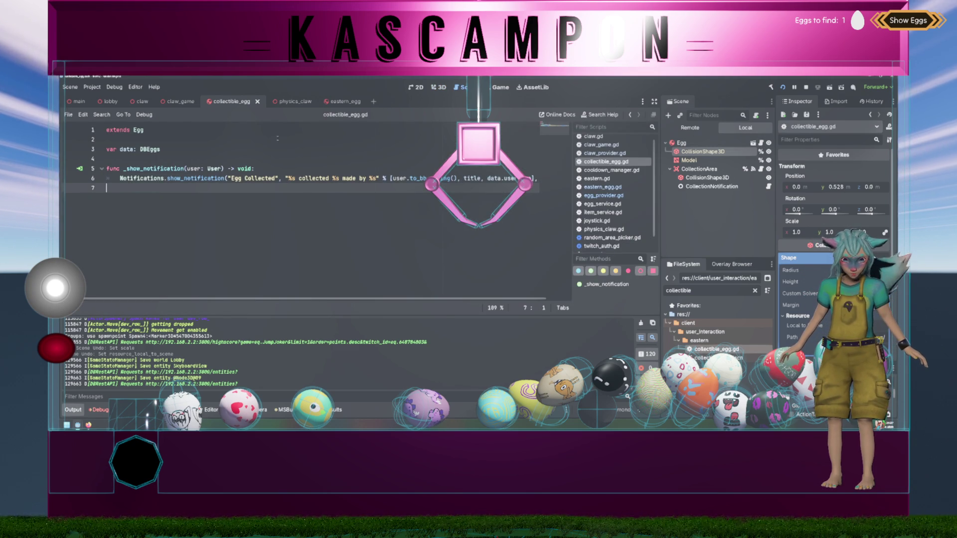
pyautogui.click(285, 101)
pyautogui.click(331, 102)
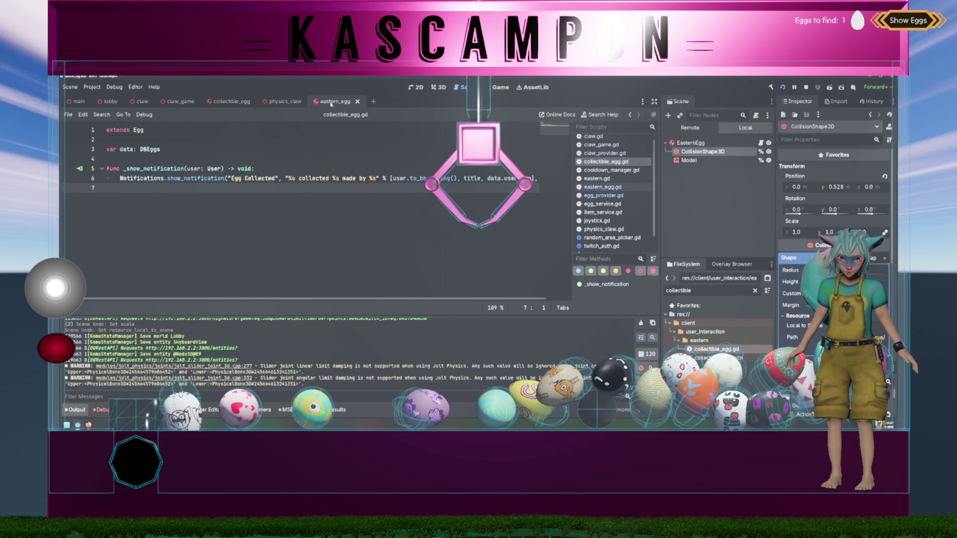
pyautogui.click(603, 195)
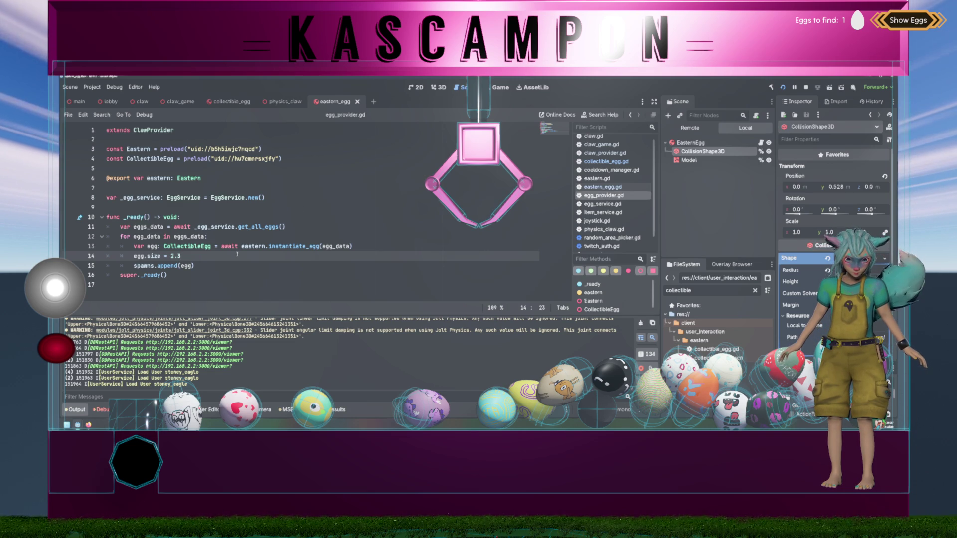
pyautogui.keyDown('ctrl'); pyautogui.click(151, 256); pyautogui.keyUp('ctrl')
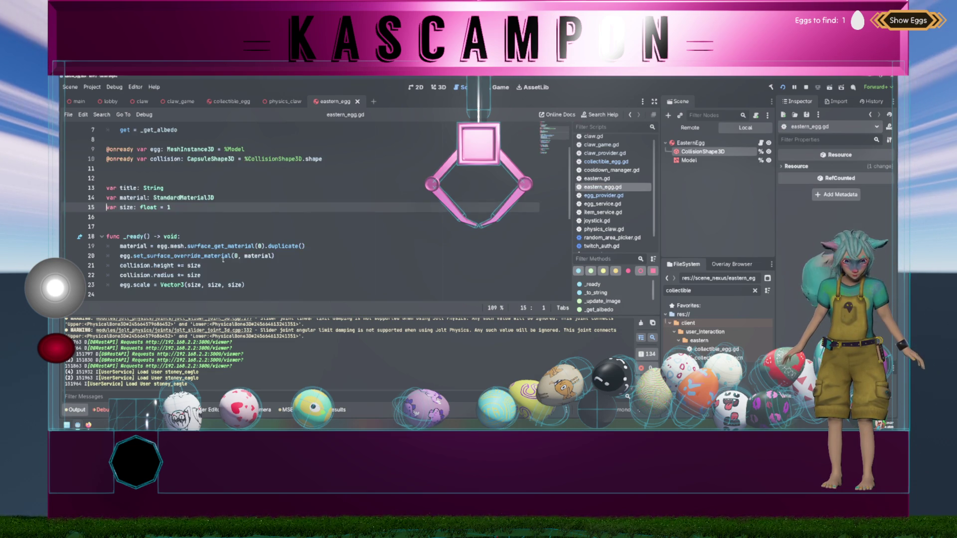
# Add a new line after the collision radius scaling in _ready and discard the typed 'egg'
pyautogui.click(273, 255)
pyautogui.press('Return')
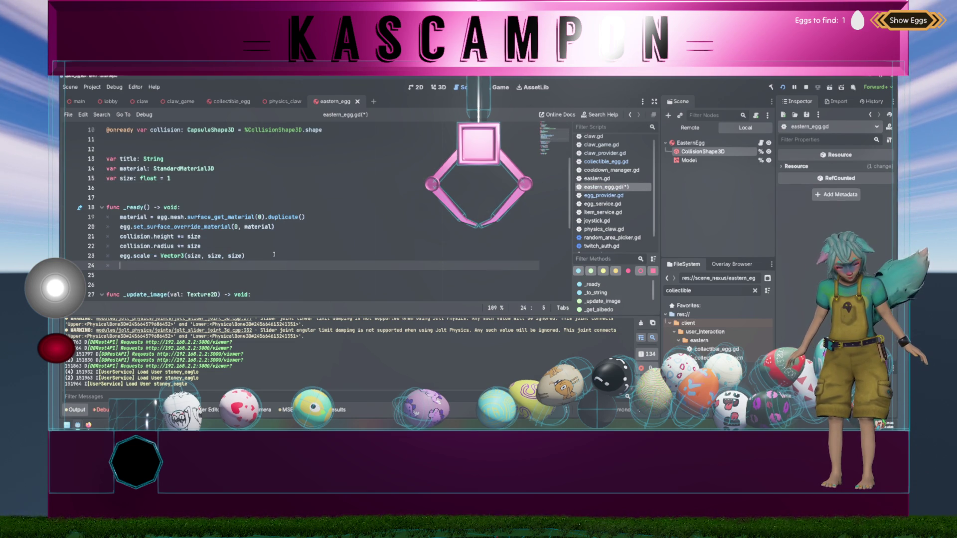
pyautogui.write('egg')
pyautogui.press('BackSpace')
pyautogui.press('BackSpace')
pyautogui.press('BackSpace')
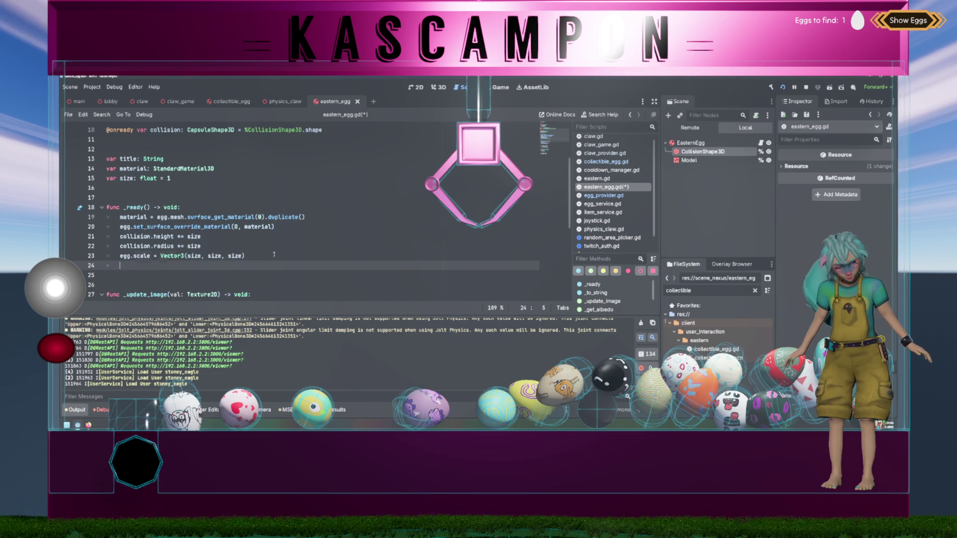
pyautogui.press('Up')
pyautogui.press('Up')
pyautogui.press('End')
# Start a 'collision.pos' line above egg.scale, then delete it, leaving a blank line
pyautogui.press('Return')
pyautogui.write('collision.')
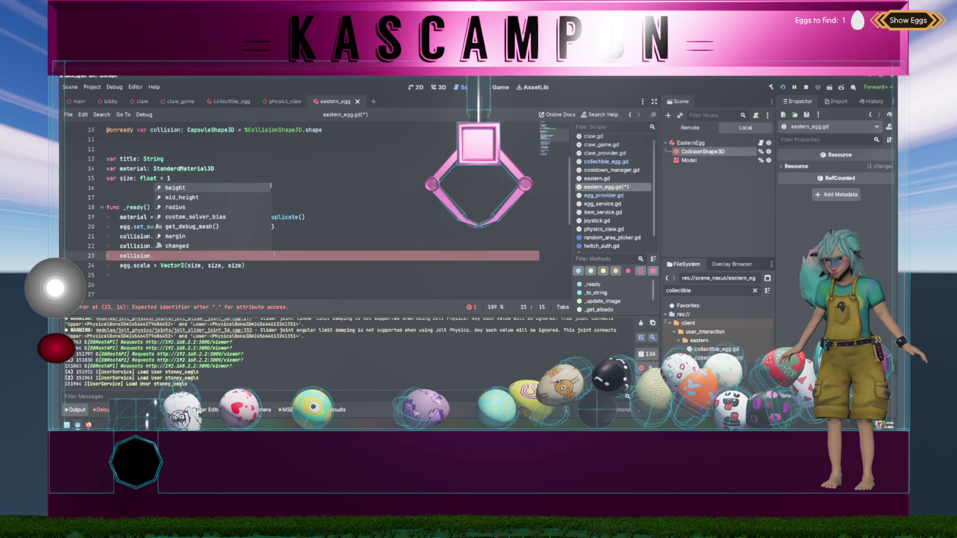
pyautogui.write('pos')
pyautogui.press('Escape')
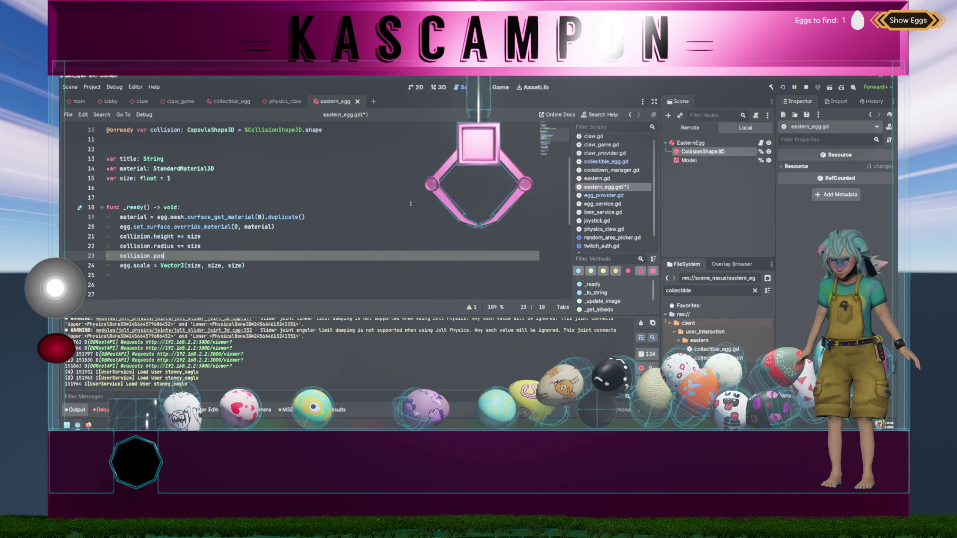
pyautogui.press('BackSpace')
pyautogui.press('BackSpace')
pyautogui.press('BackSpace')
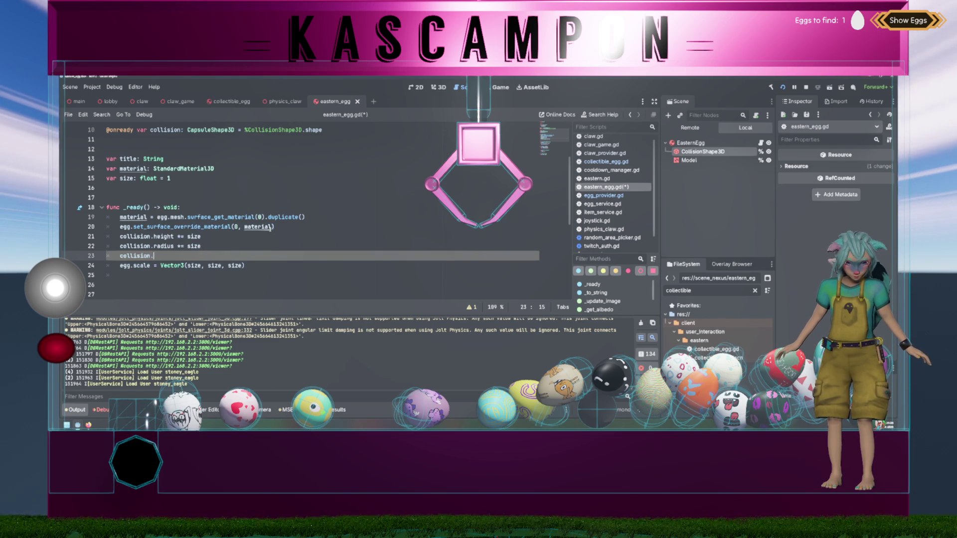
pyautogui.press('BackSpace')
pyautogui.press('BackSpace')
pyautogui.press('BackSpace')
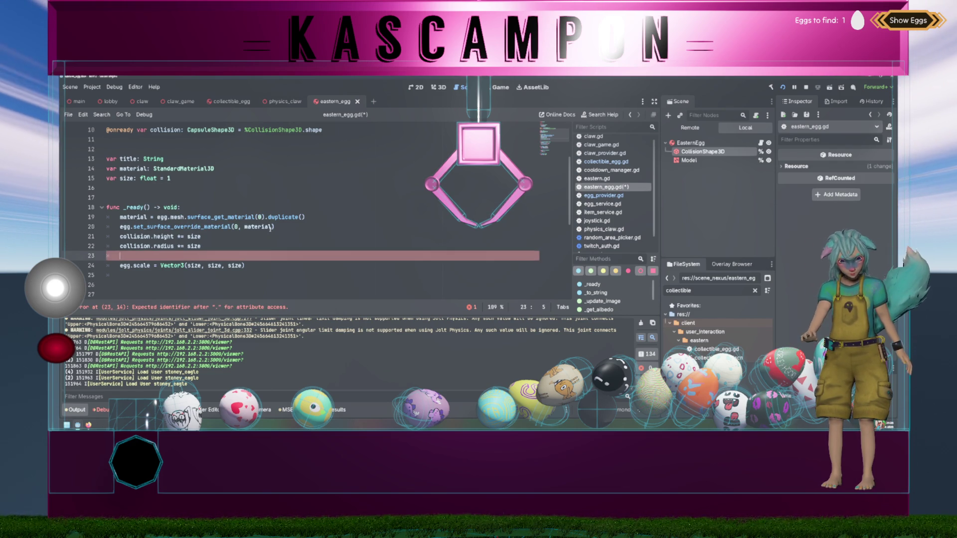
pyautogui.scroll(3, 270, 229)
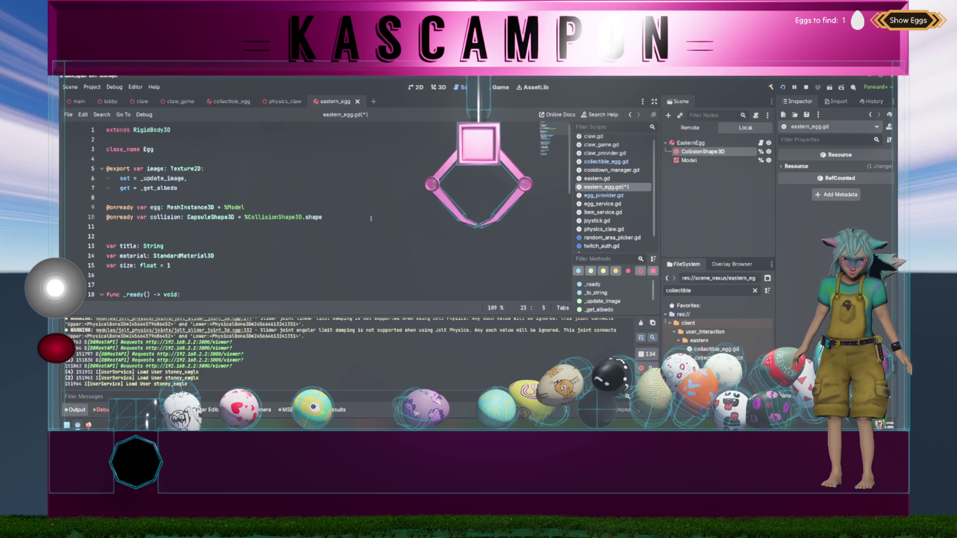
# Drag CollisionShape3D into eastern_egg.gd to create a collision_shape_3d node reference
pyautogui.moveTo(702, 152)
pyautogui.mouseDown()
pyautogui.moveTo(589, 180)
pyautogui.moveTo(212, 227)
pyautogui.mouseUp()
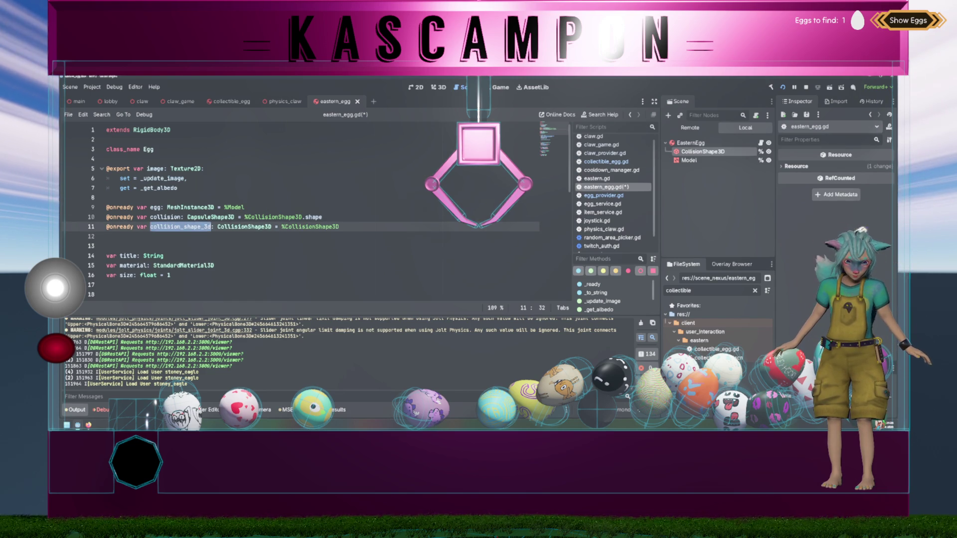
pyautogui.scroll(-9, 213, 223)
pyautogui.scroll(4, 213, 223)
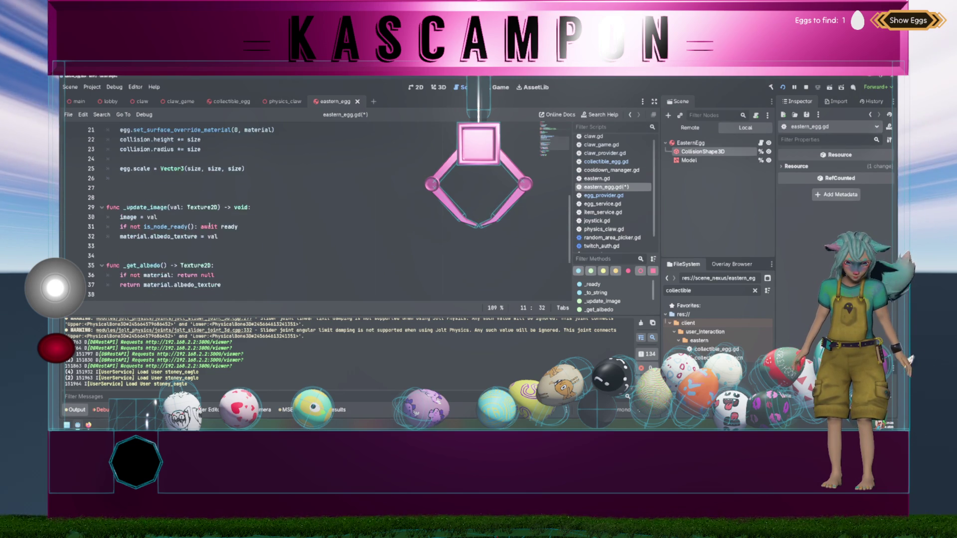
# Add 'collision_shape_3d.position.y *= size' to _ready, remove the blank line, save, and run the project
pyautogui.click(230, 209)
pyautogui.press('Return')
pyautogui.write('collision_shape_3d.position.')
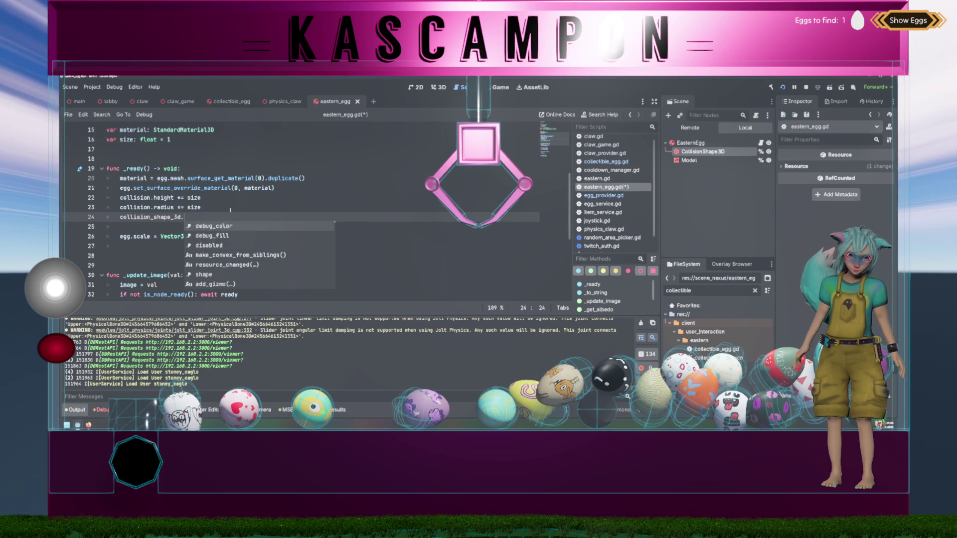
pyautogui.write('y *= si')
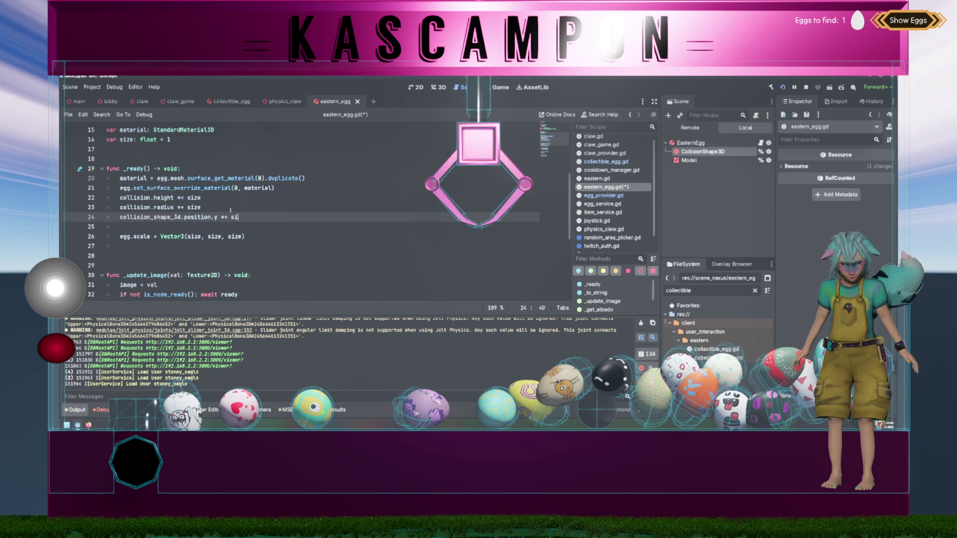
pyautogui.write('ze')
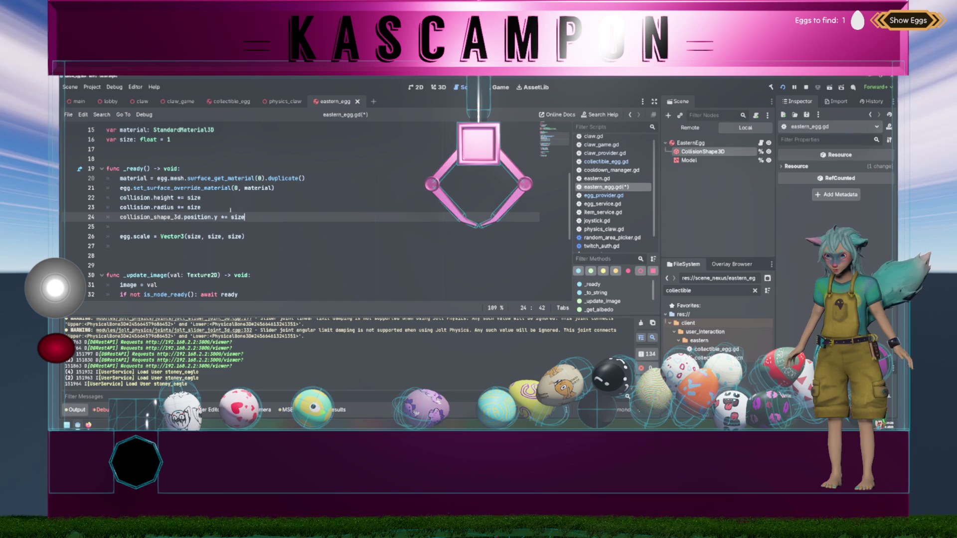
pyautogui.press('Down')
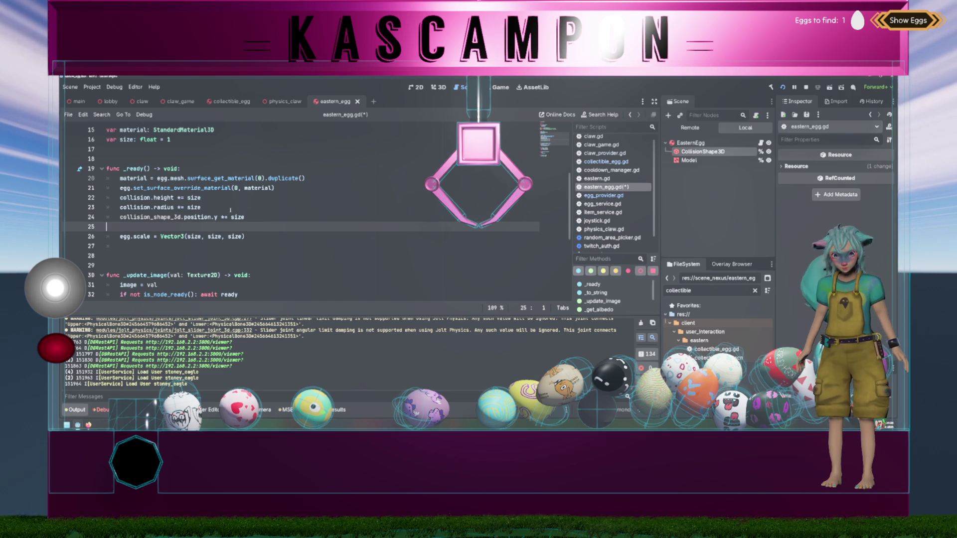
pyautogui.press('BackSpace')
pyautogui.press('BackSpace')
pyautogui.hotkey('ctrl', 's')
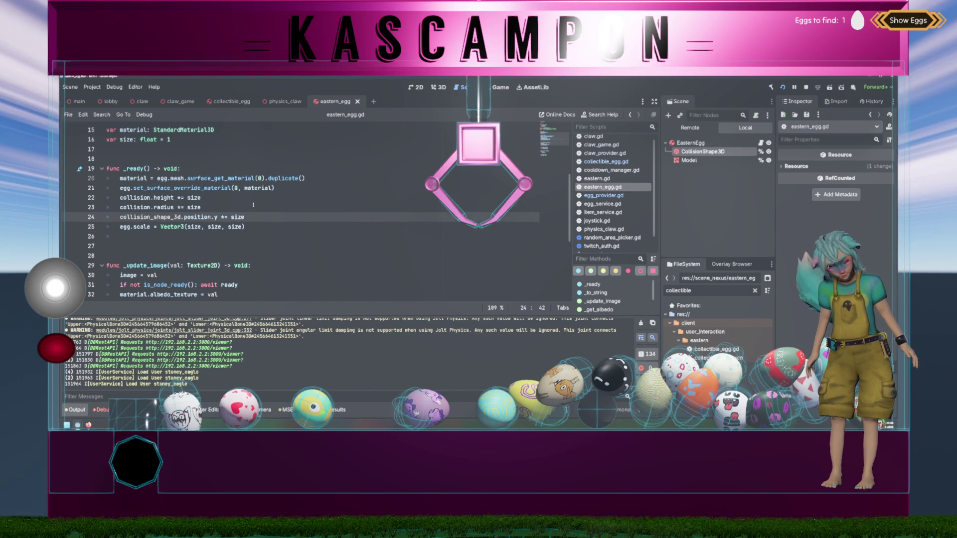
pyautogui.click(253, 205)
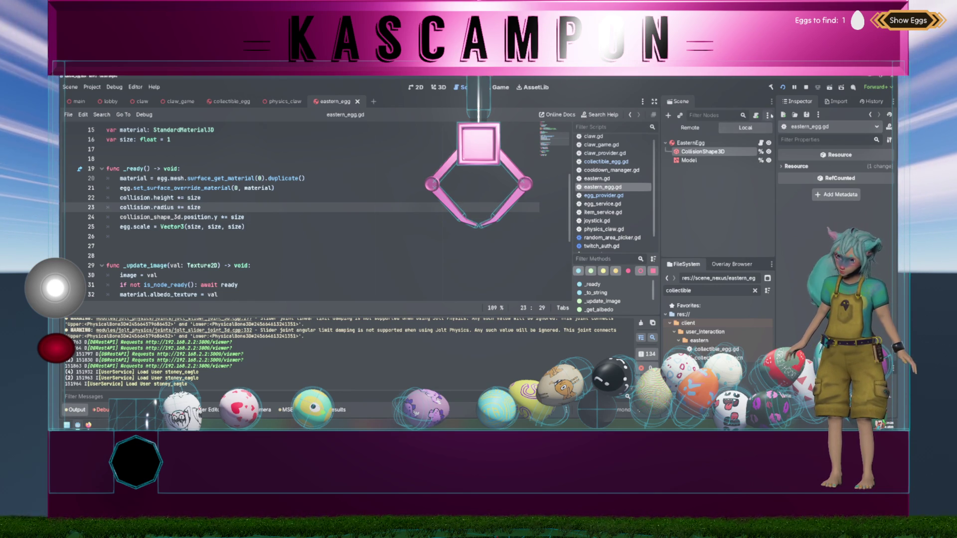
pyautogui.click(824, 91)
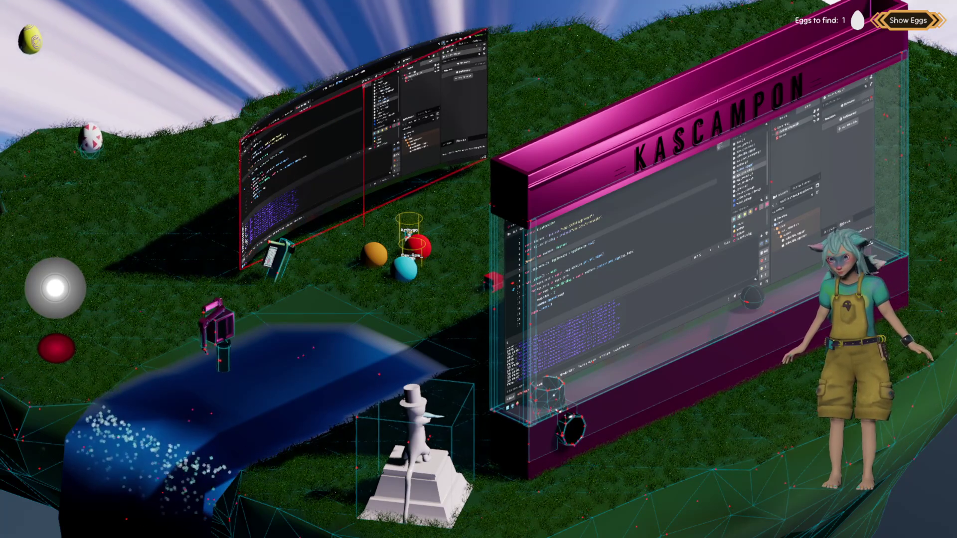
# Stop the running game and relaunch it with F5
pyautogui.press('F5')
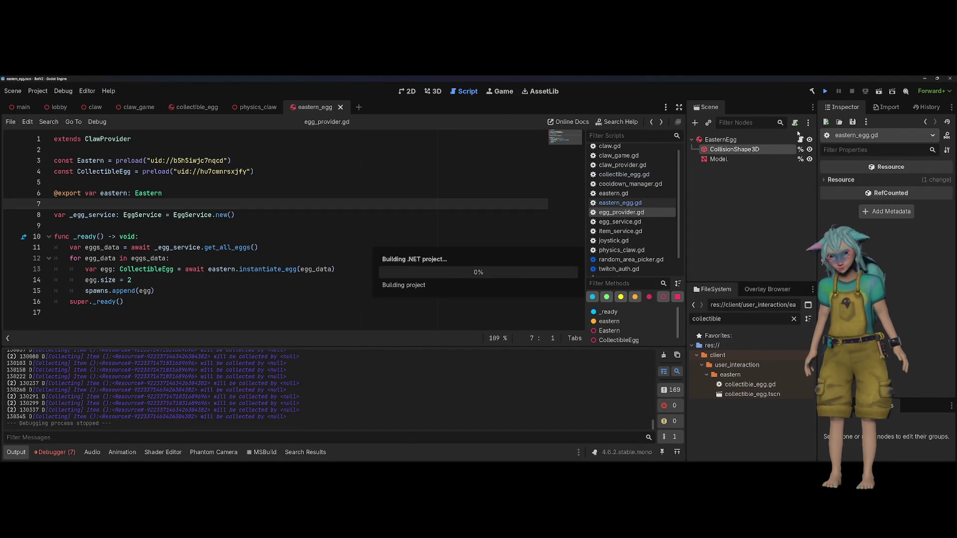